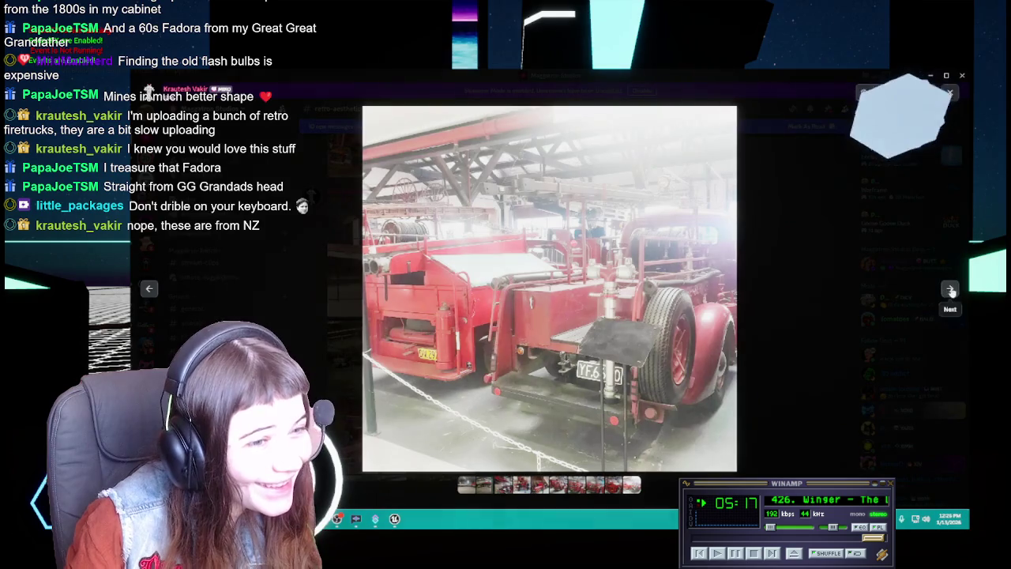
# Step: Check the neighbouring fire-truck photo, close the viewer, scroll down #retro-aesthetic and enlarge the DT.813 photo
pyautogui.press('Left')
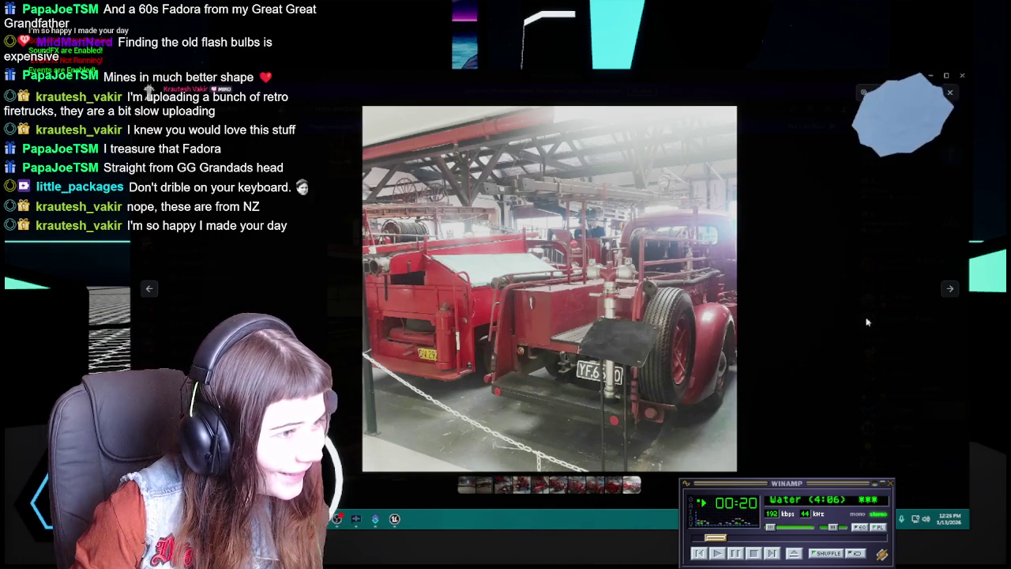
pyautogui.click(889, 354)
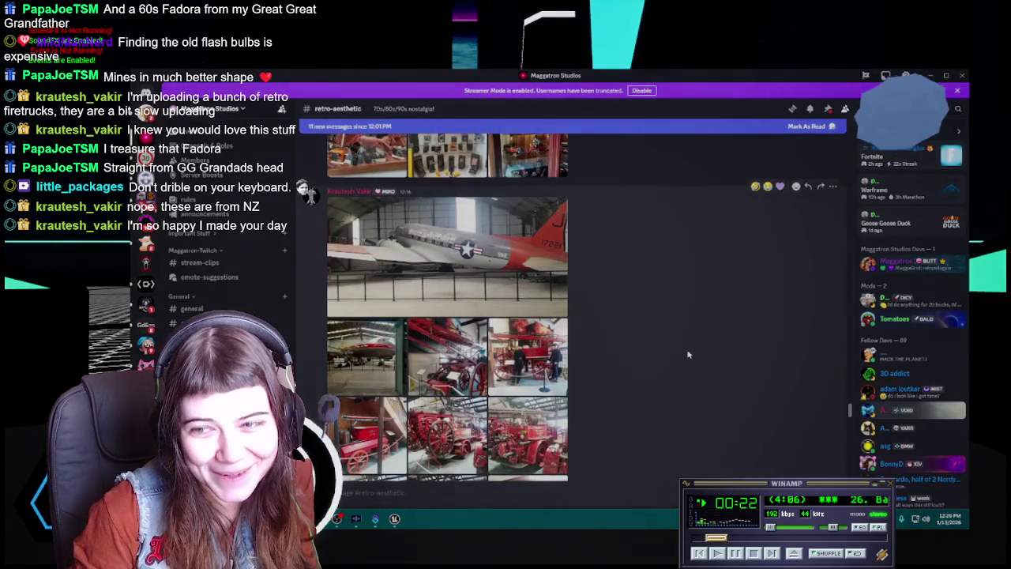
pyautogui.scroll(-3, 688, 354)
pyautogui.scroll(-3, 688, 354)
pyautogui.scroll(-2, 688, 354)
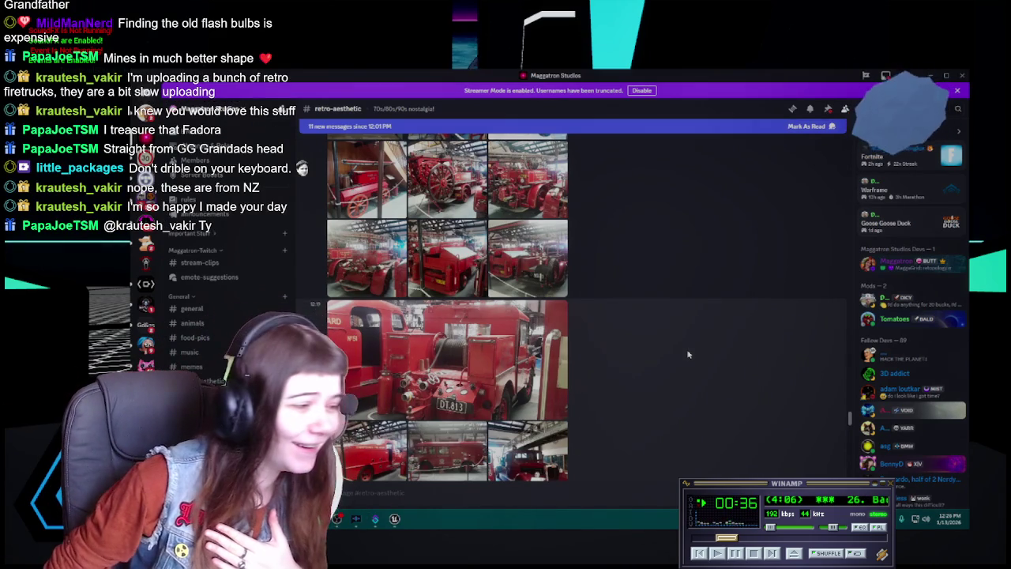
pyautogui.scroll(-2, 686, 354)
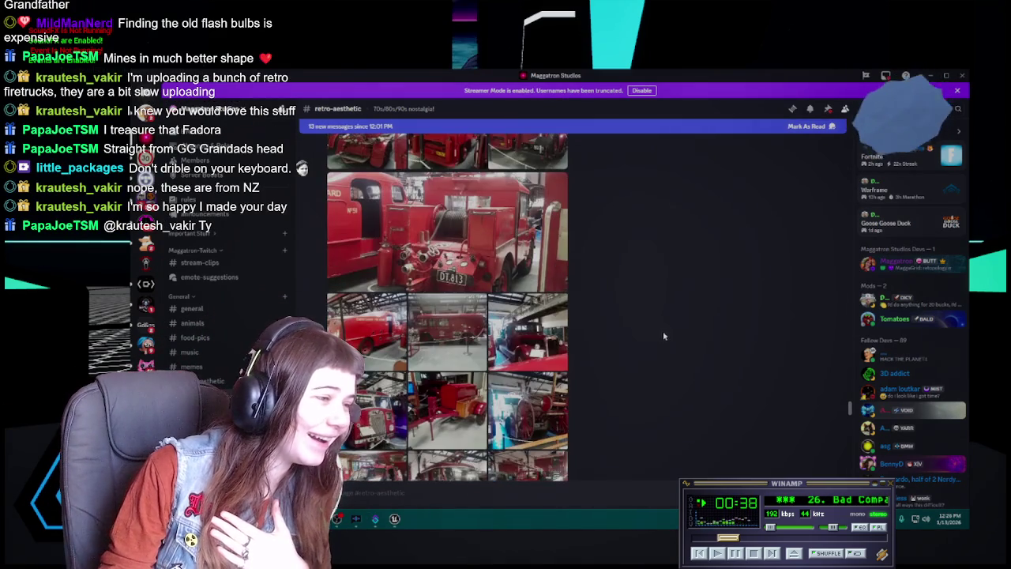
pyautogui.click(515, 254)
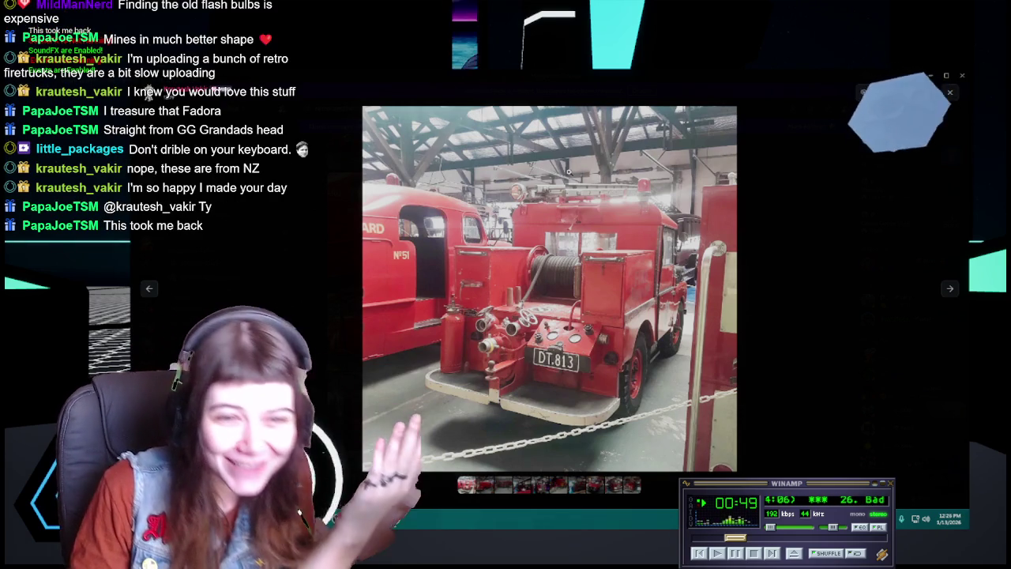
# Step: Step forward four photos to the front view of a red ladder fire truck in a museum hall
pyautogui.click(949, 289)
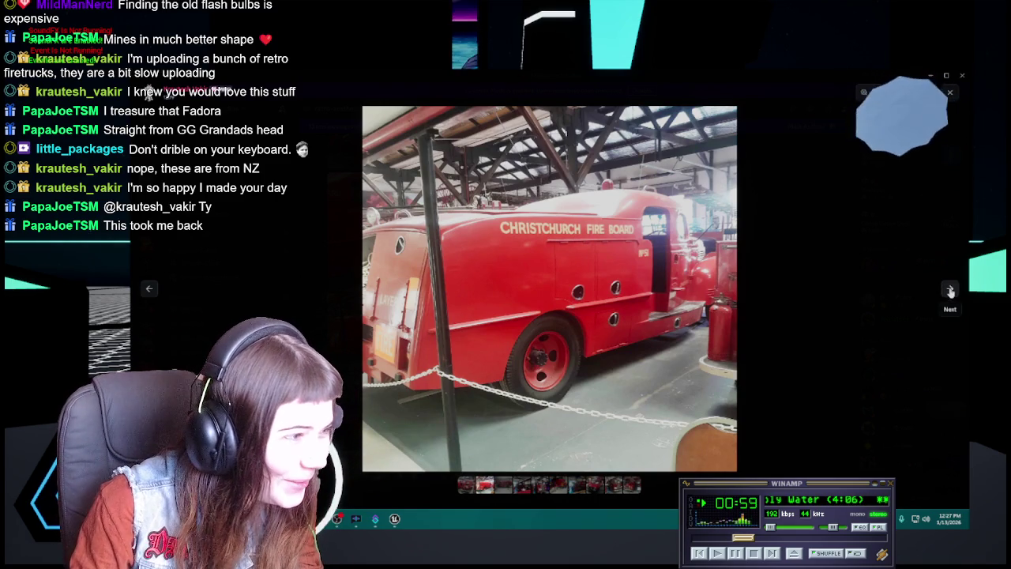
pyautogui.click(950, 291)
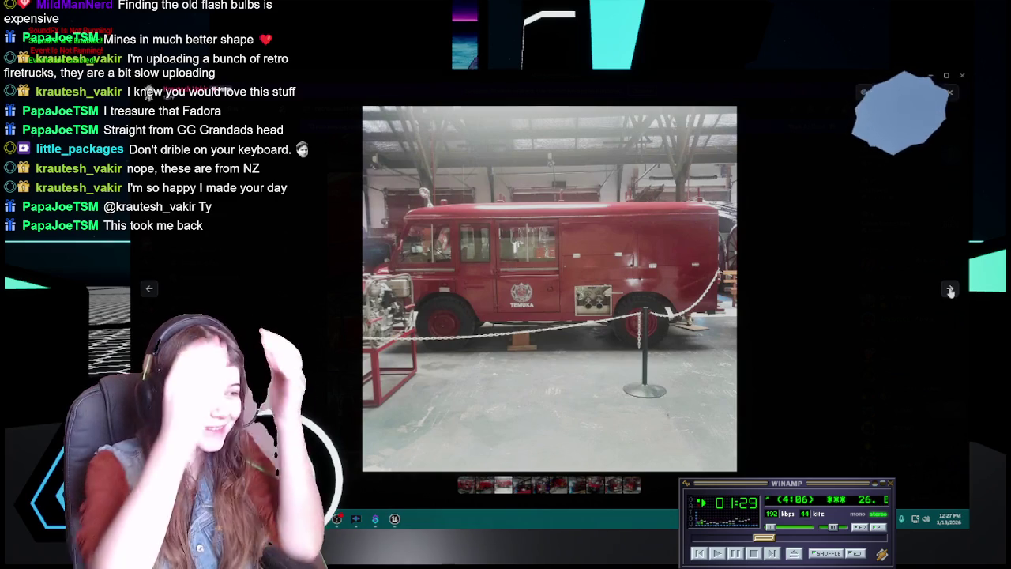
pyautogui.click(951, 292)
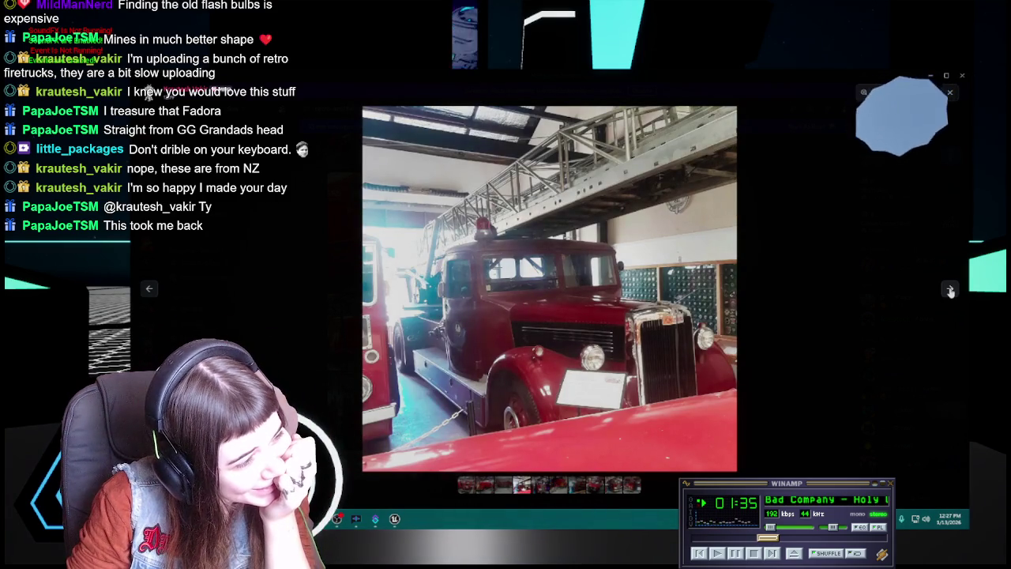
pyautogui.click(950, 291)
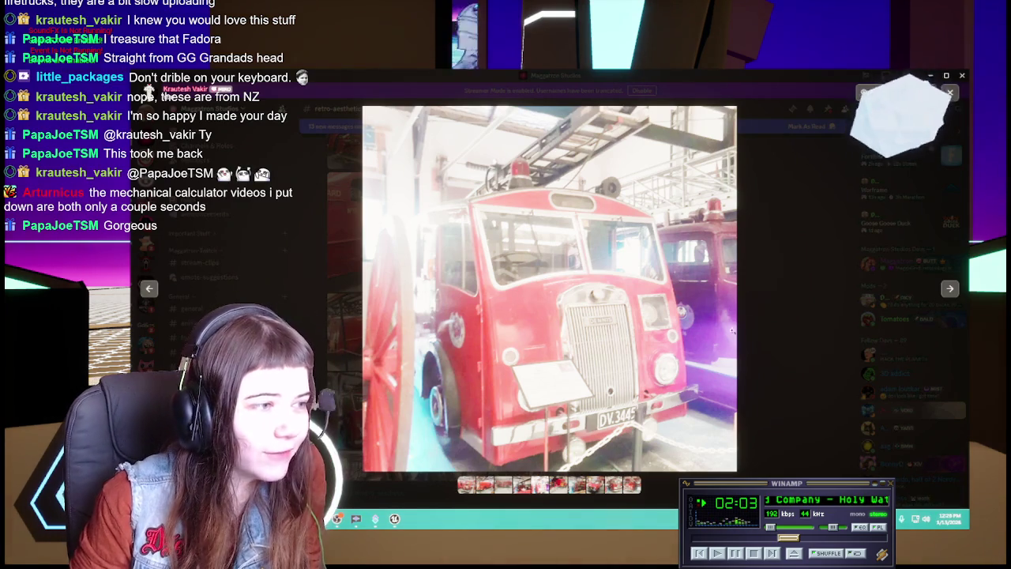
# Step: Advance past the trailer pump and horse-drawn fire wagon photos to the red fire car
pyautogui.click(950, 290)
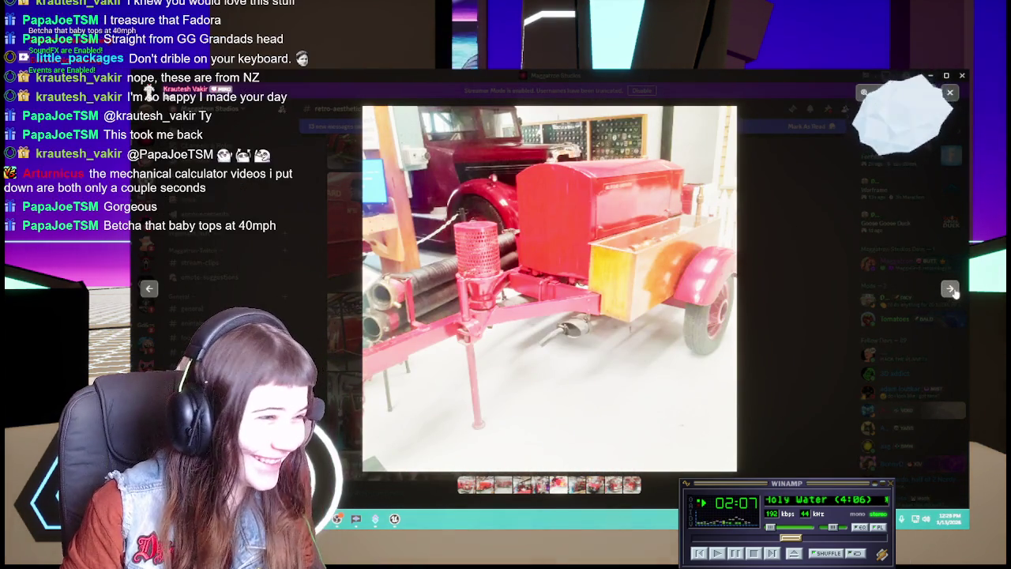
pyautogui.click(949, 290)
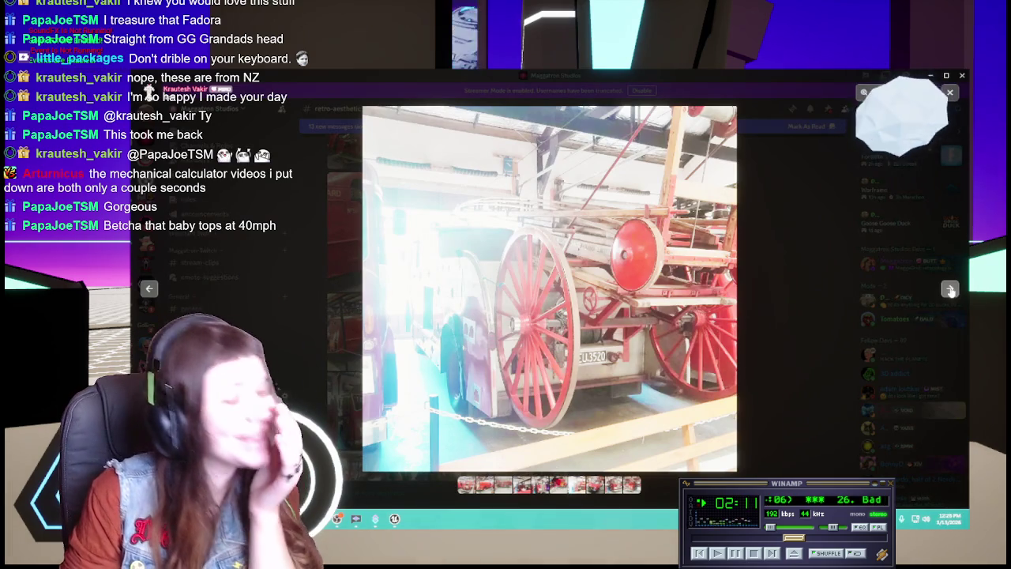
pyautogui.click(950, 290)
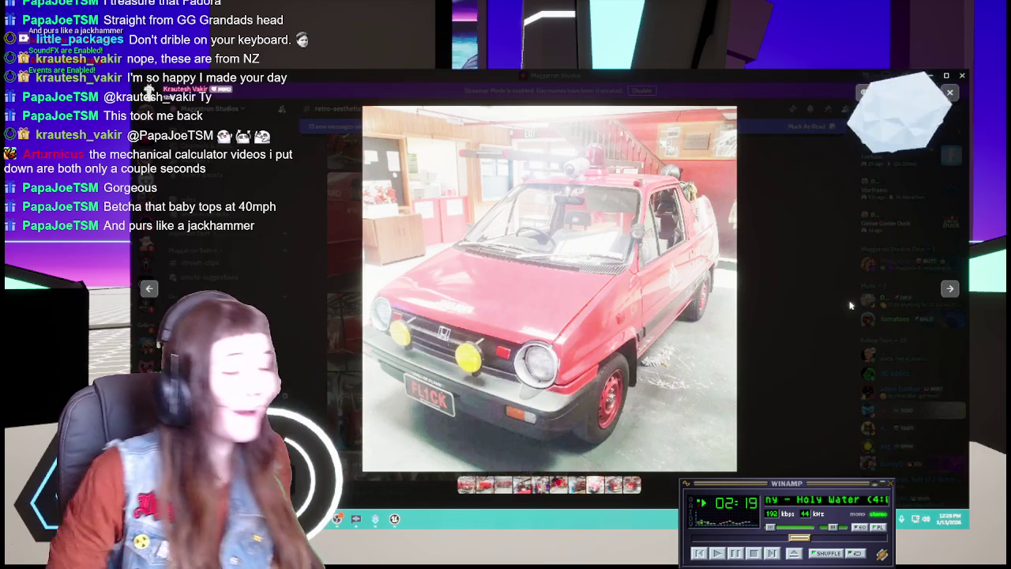
# Step: Zoom in on the red car, then on its roof and siren, returning to the full photo
pyautogui.click(409, 319)
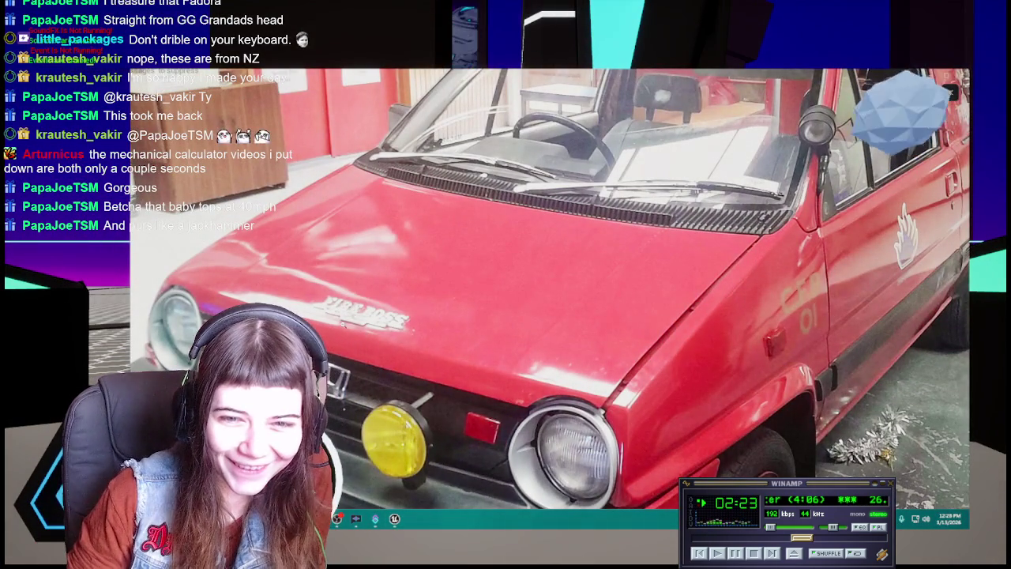
pyautogui.click(347, 322)
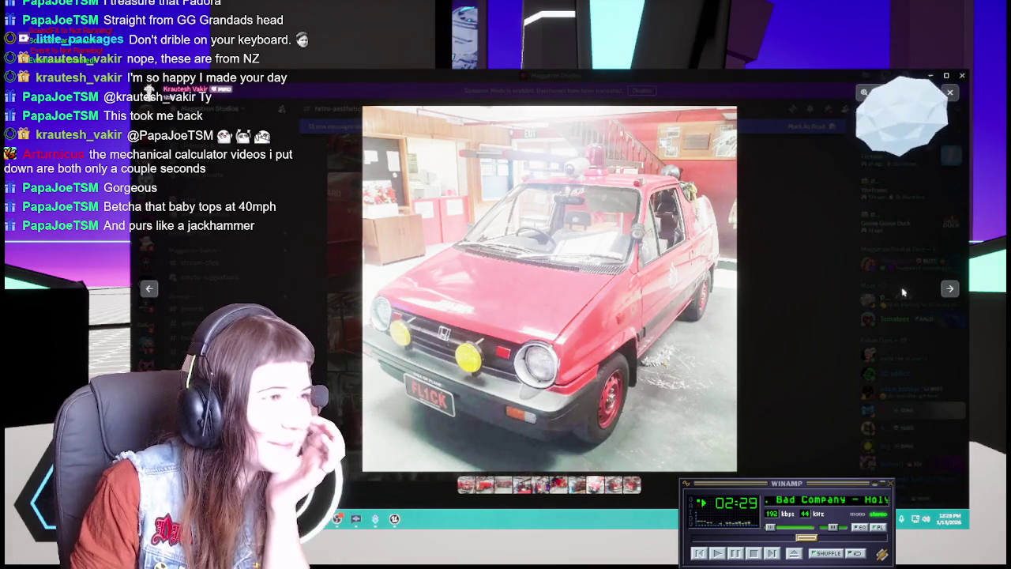
pyautogui.click(596, 144)
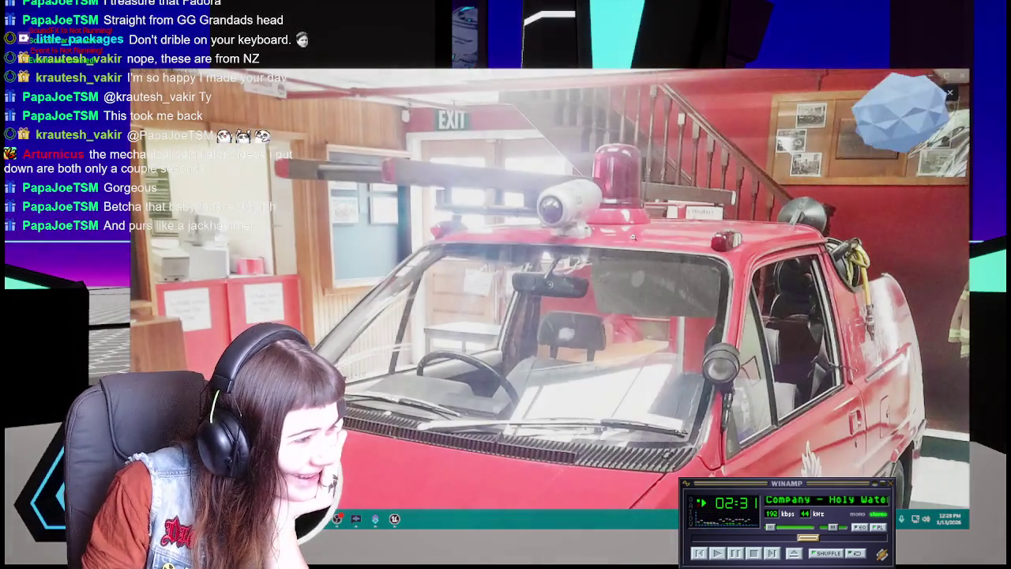
pyautogui.click(903, 319)
# Step: Browse on to the DT.813 rear-view photo, then close the viewer back to the channel grid
pyautogui.click(948, 289)
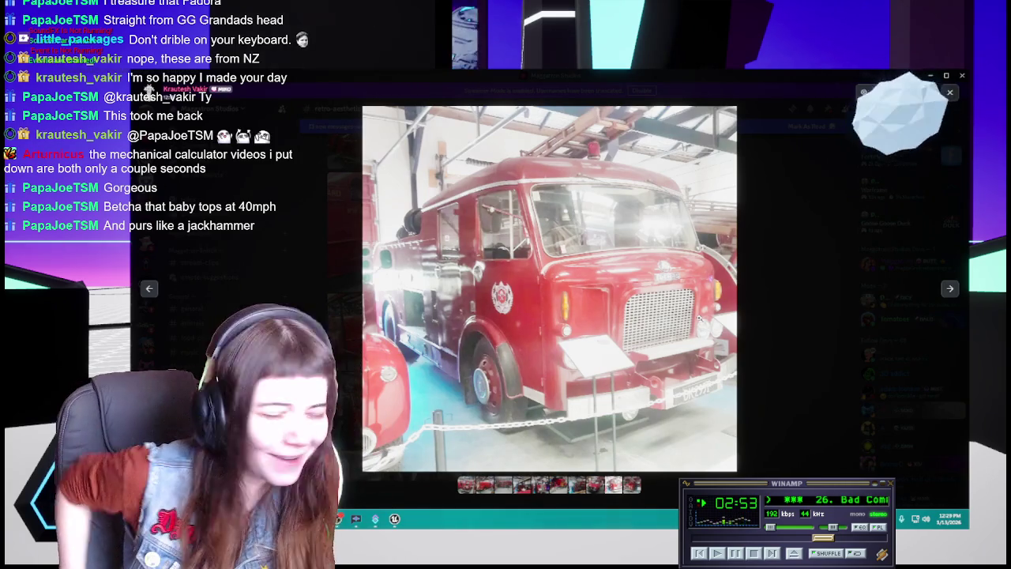
pyautogui.click(952, 290)
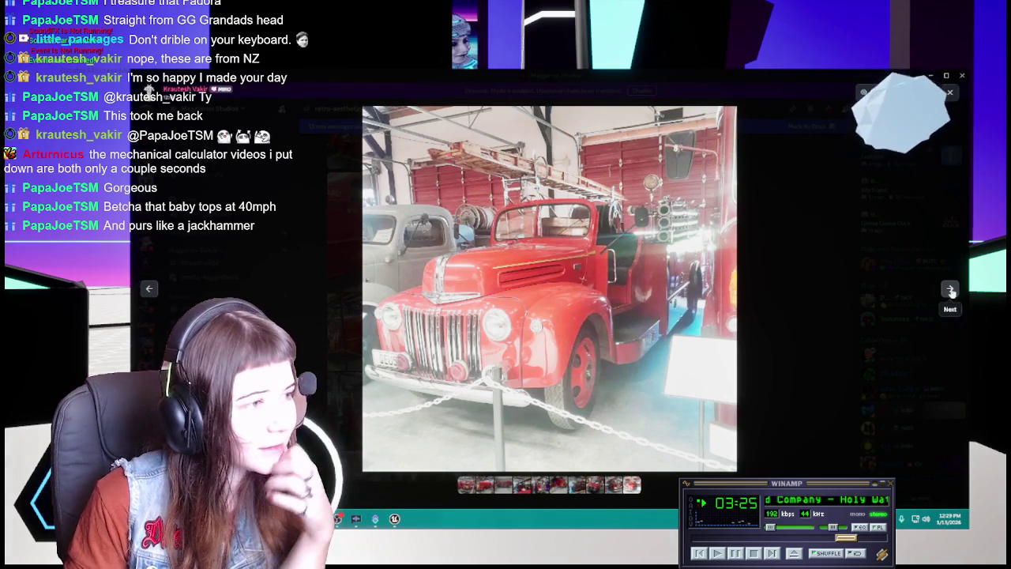
pyautogui.click(950, 290)
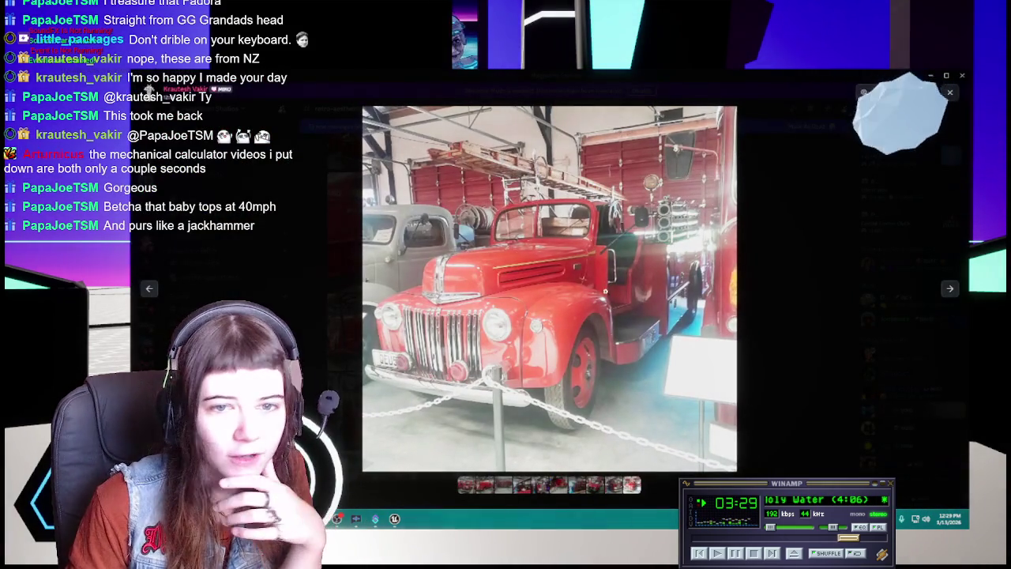
pyautogui.click(950, 290)
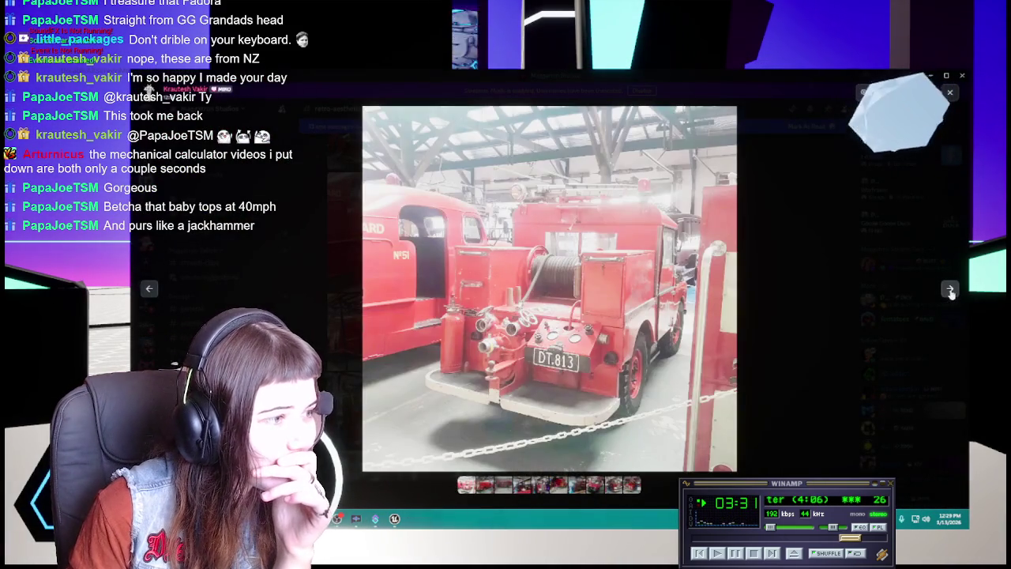
pyautogui.click(829, 383)
pyautogui.scroll(-2, 584, 367)
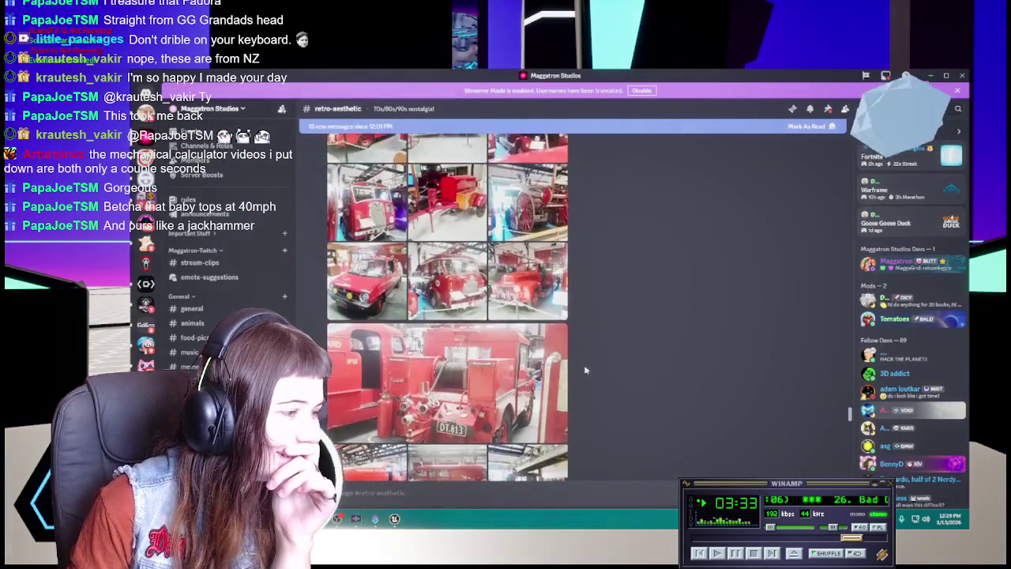
# Step: Scroll further down the channel and enlarge the white truck photo
pyautogui.scroll(-2, 584, 367)
pyautogui.scroll(-2, 584, 368)
pyautogui.scroll(-2, 584, 367)
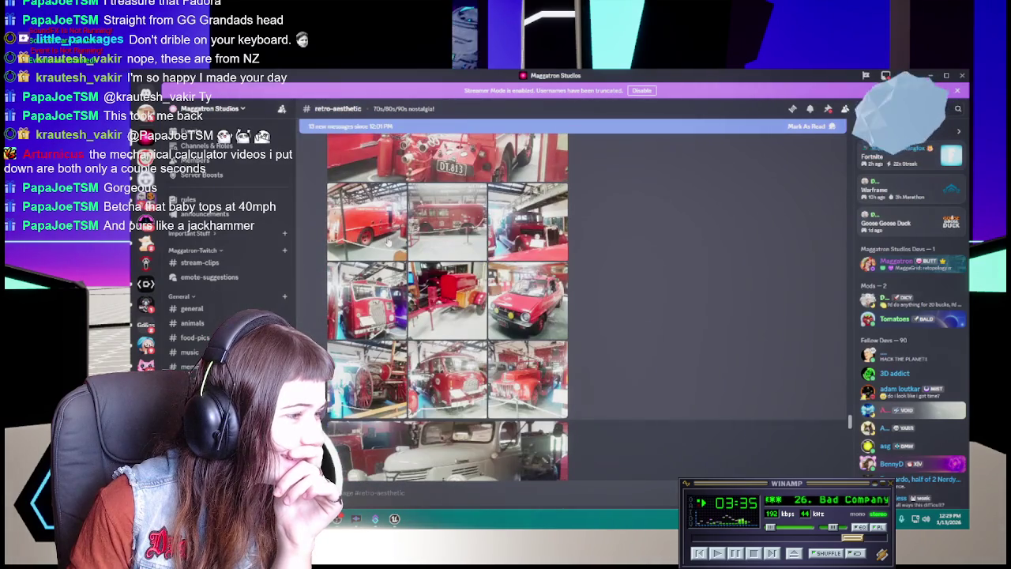
pyautogui.scroll(-2, 388, 242)
pyautogui.scroll(-4, 443, 263)
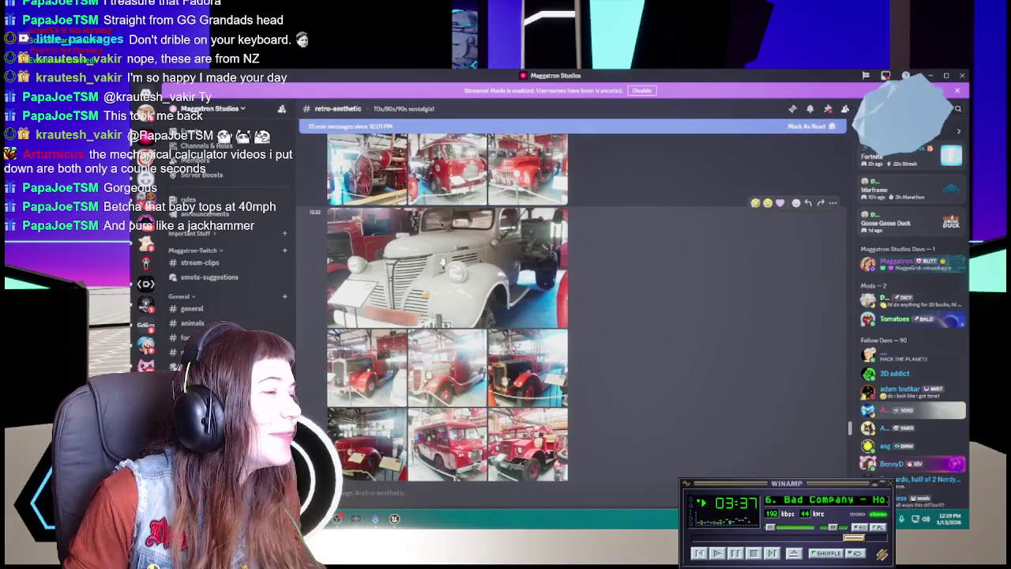
pyautogui.click(443, 262)
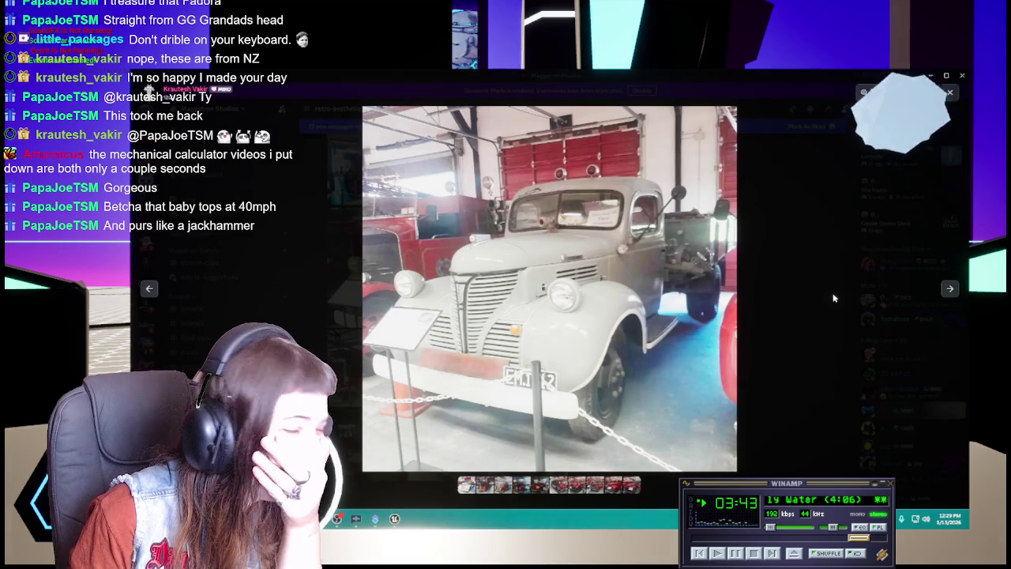
# Step: Move to the next red fire truck and zoom in on its hood
pyautogui.click(948, 289)
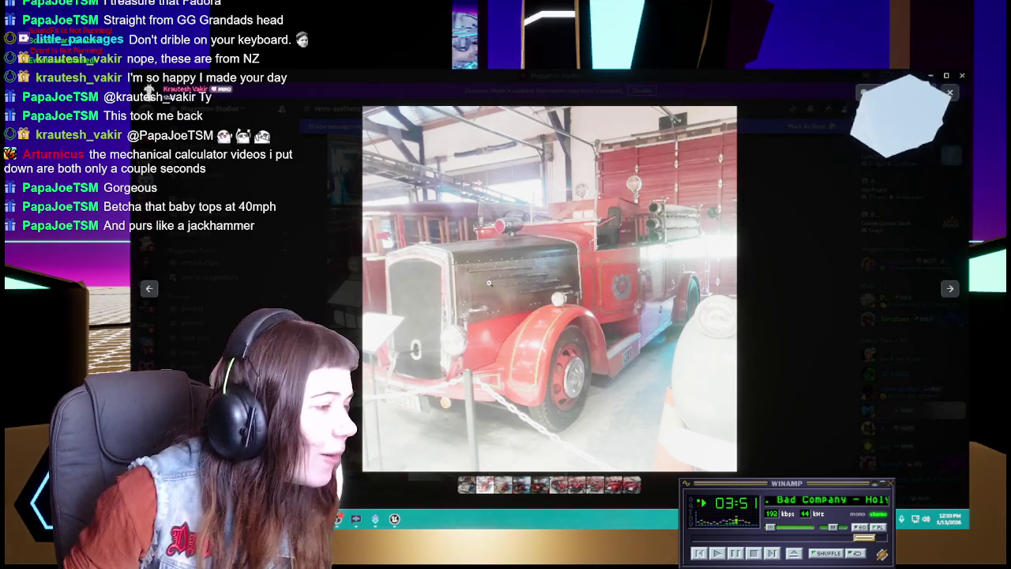
pyautogui.click(489, 283)
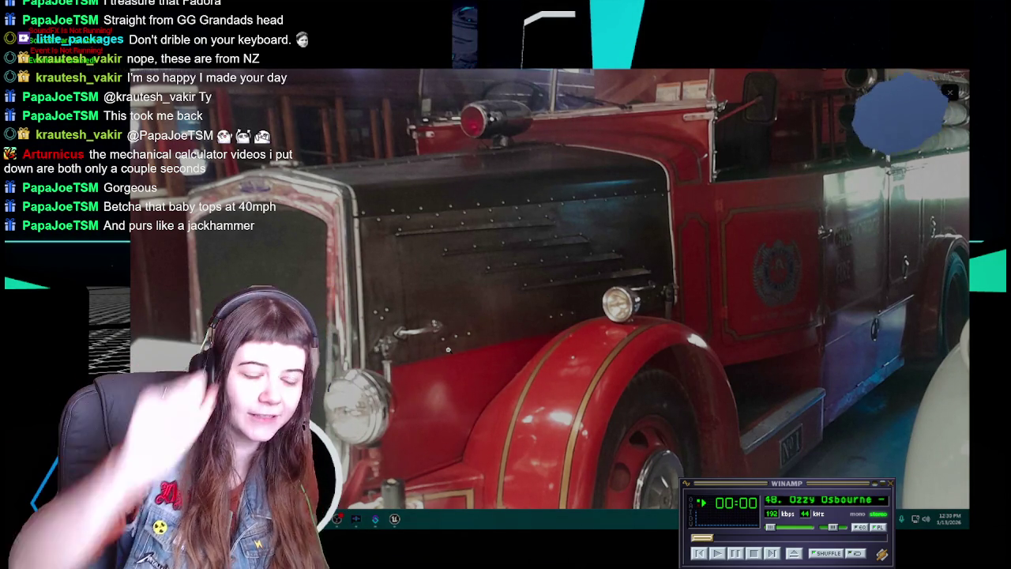
pyautogui.scroll(-3, 937, 284)
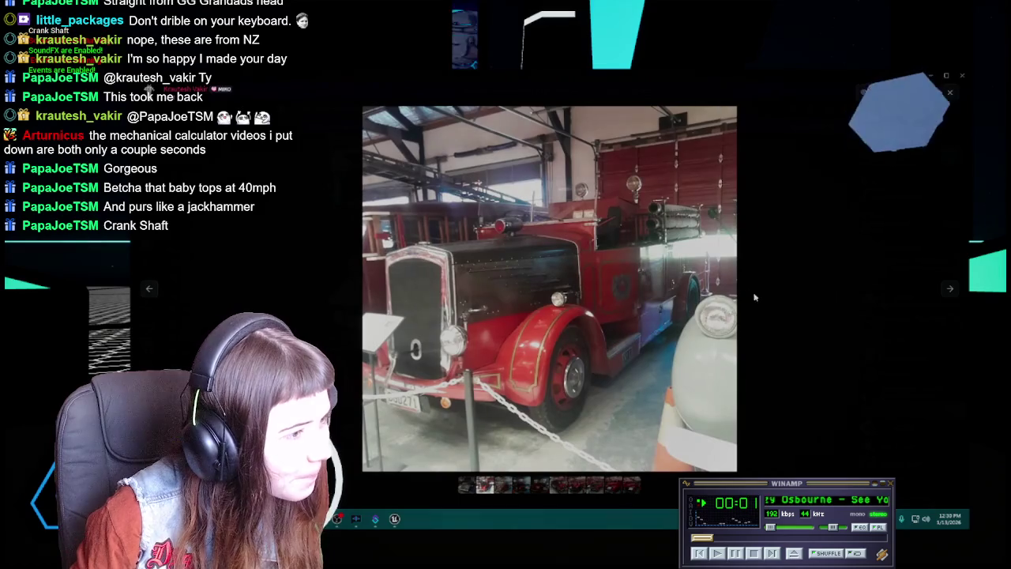
# Step: Zoom in and out on the 1934 Ford V8 salvage tender, then show the red open-cab engine
pyautogui.click(951, 290)
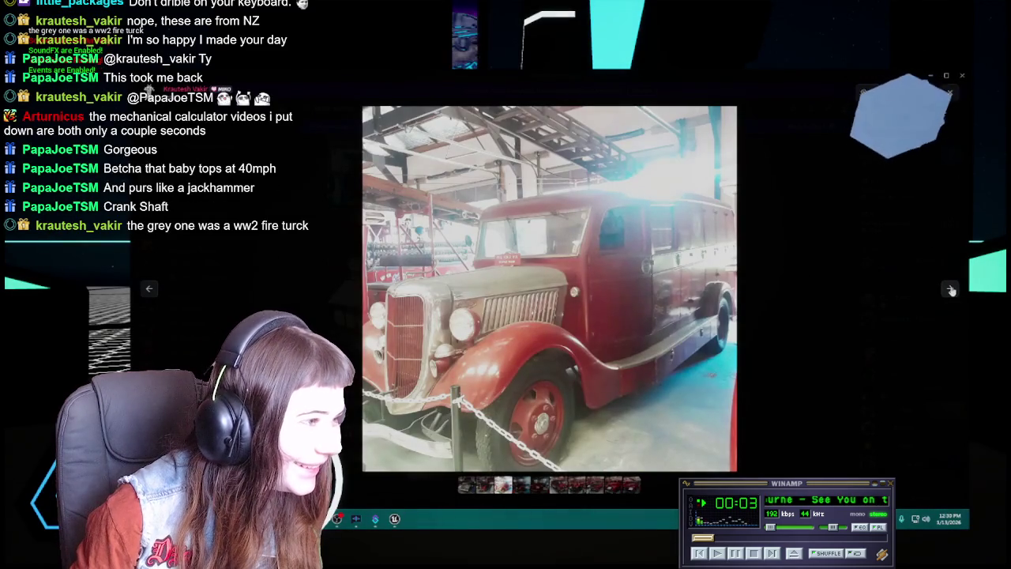
pyautogui.scroll(3, 533, 294)
pyautogui.scroll(2, 533, 295)
pyautogui.scroll(1, 533, 295)
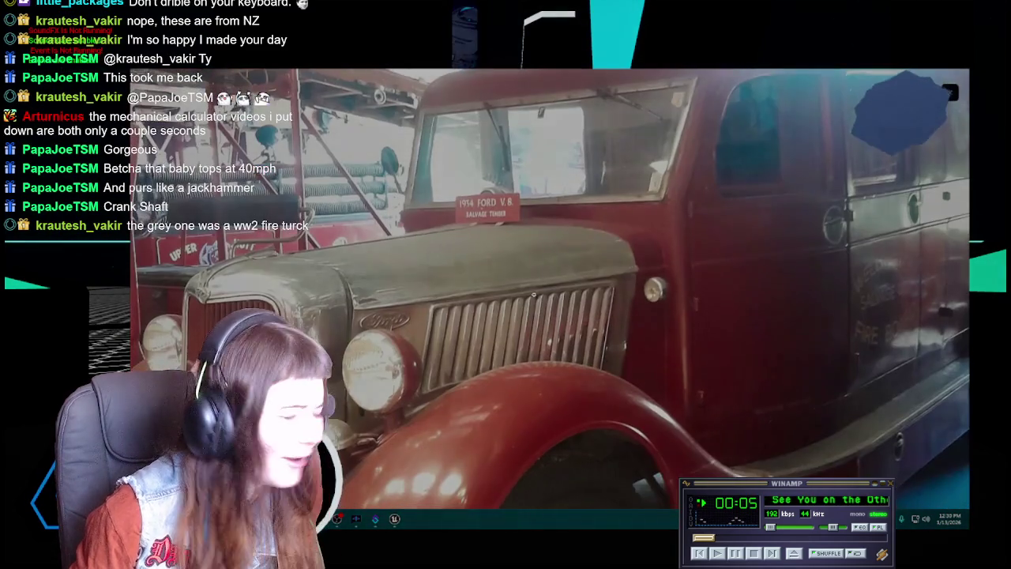
pyautogui.scroll(-5, 676, 309)
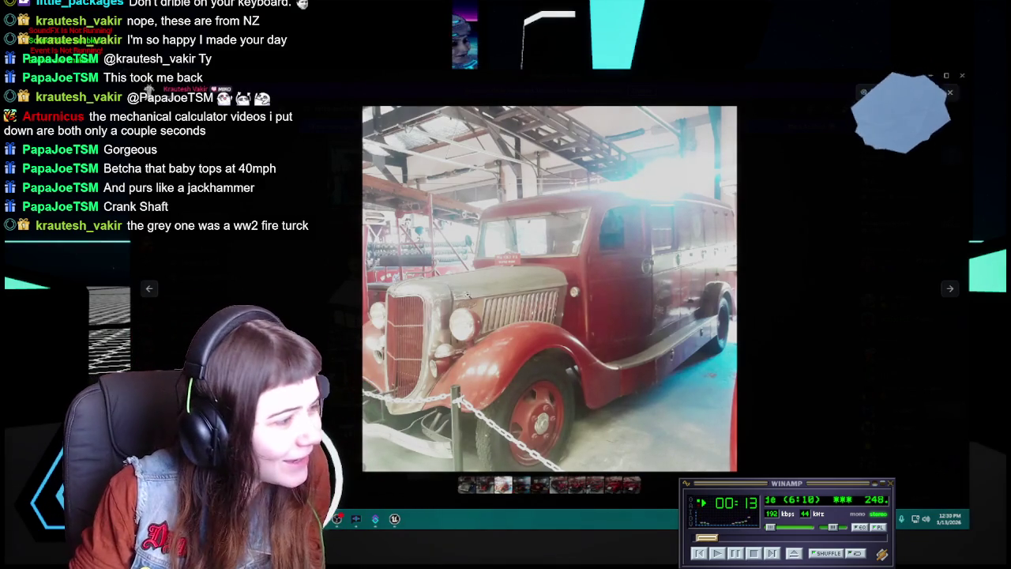
pyautogui.scroll(5, 464, 339)
pyautogui.scroll(-2, 464, 339)
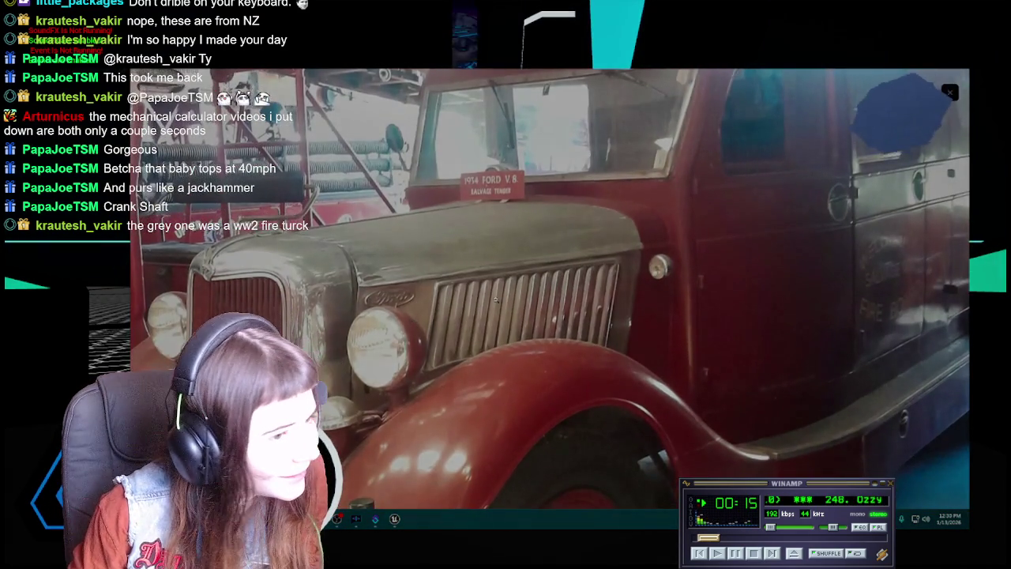
pyautogui.scroll(-3, 700, 283)
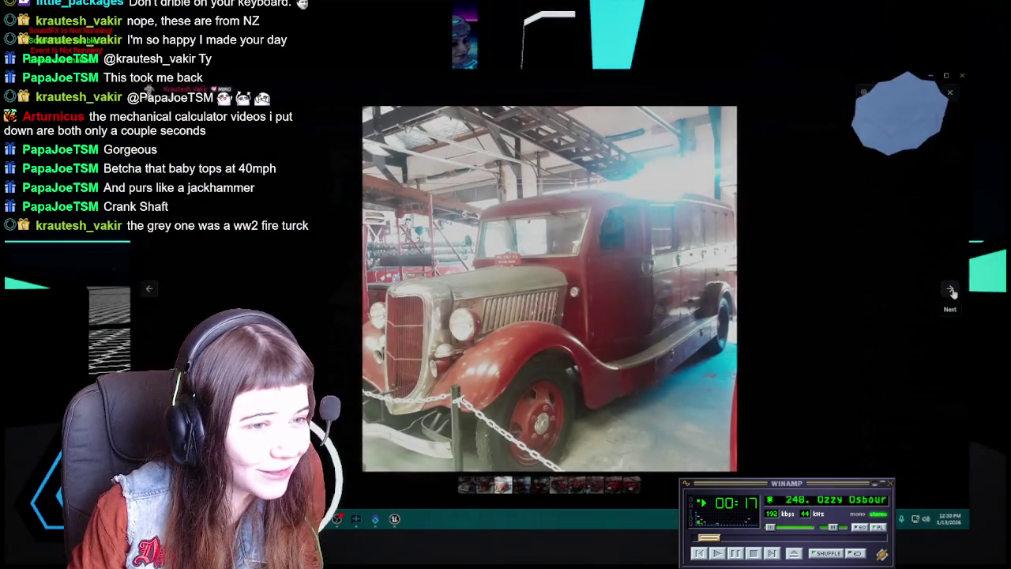
pyautogui.click(950, 291)
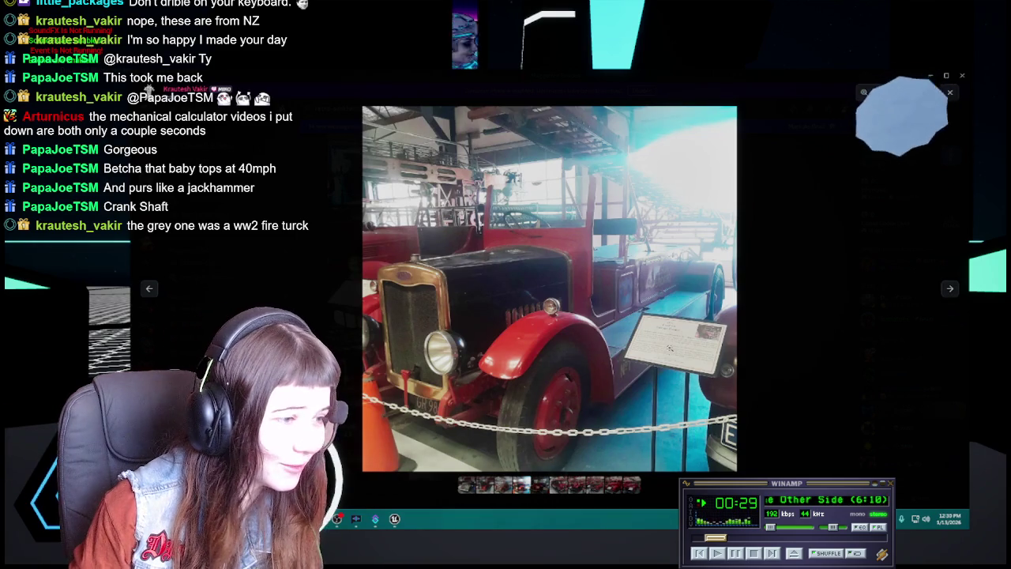
pyautogui.scroll(3, 668, 354)
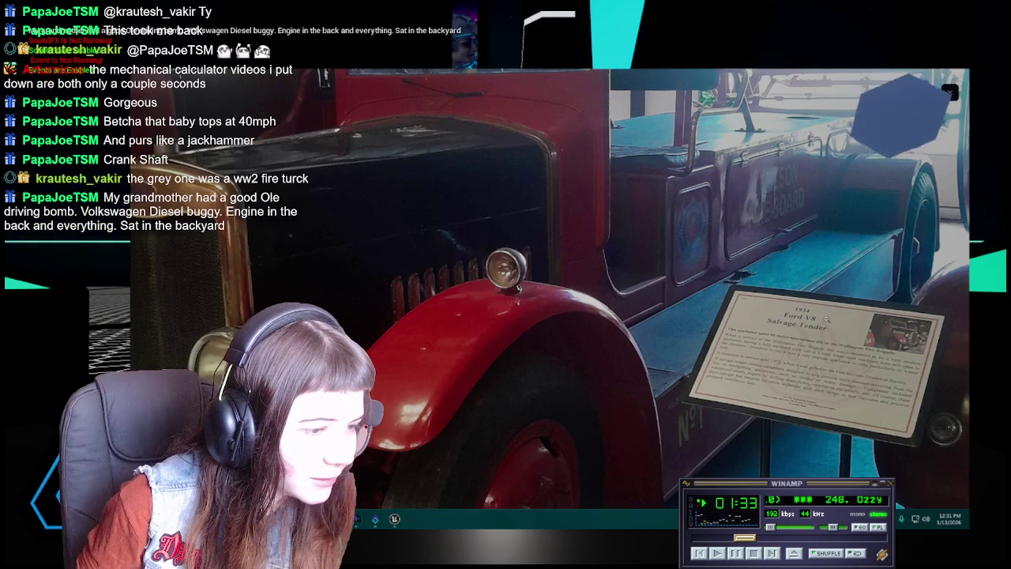
pyautogui.scroll(-3, 750, 387)
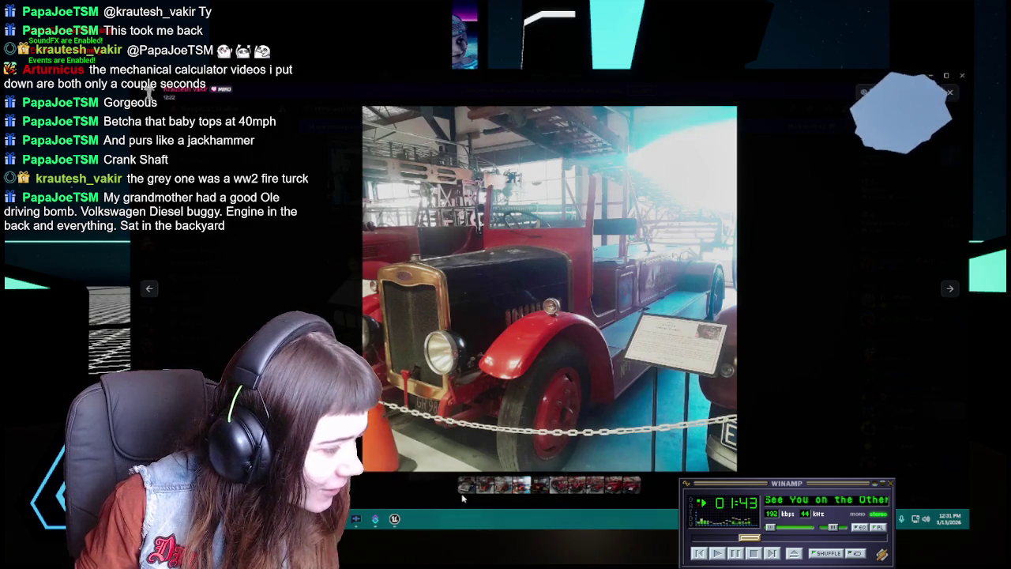
# Step: Advance to the grey truck photo and zoom in and out on it
pyautogui.press('Right')
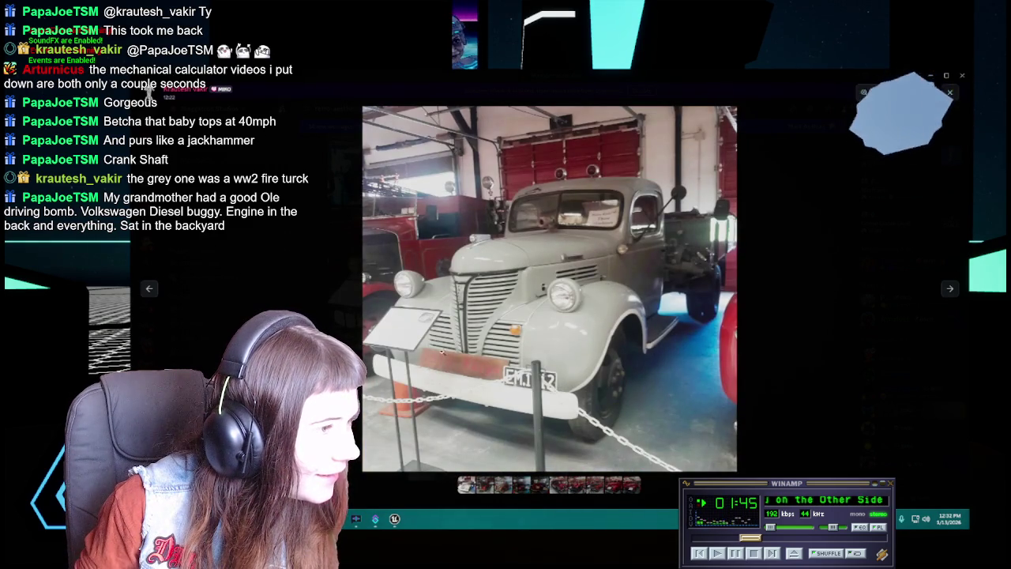
pyautogui.scroll(3, 385, 324)
pyautogui.scroll(-3, 384, 324)
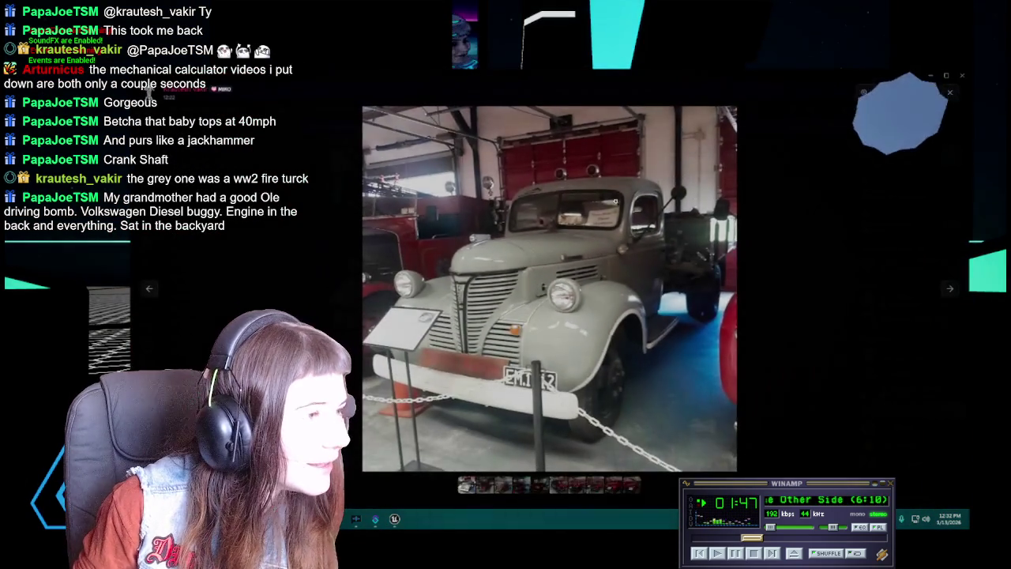
pyautogui.scroll(3, 637, 210)
pyautogui.scroll(1, 636, 210)
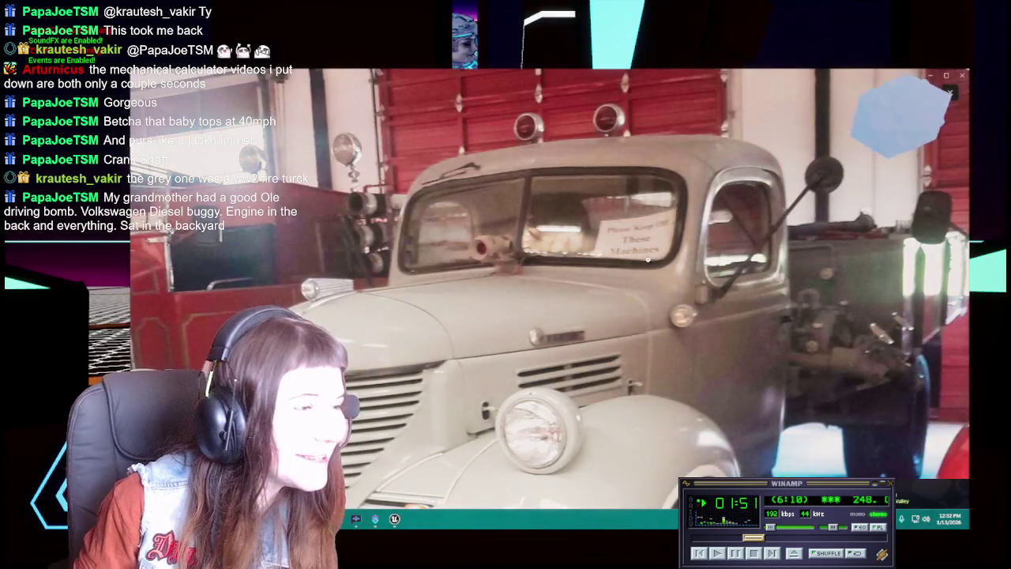
pyautogui.scroll(-4, 647, 259)
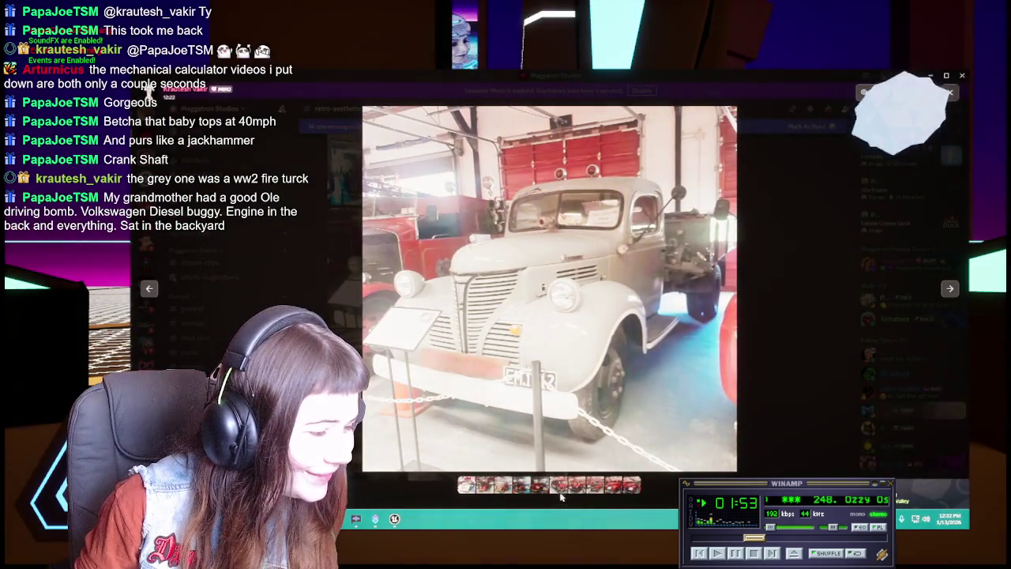
# Step: Bring up the red Ford fire engine photo via thumbnails and zoom in on its plaques
pyautogui.click(542, 487)
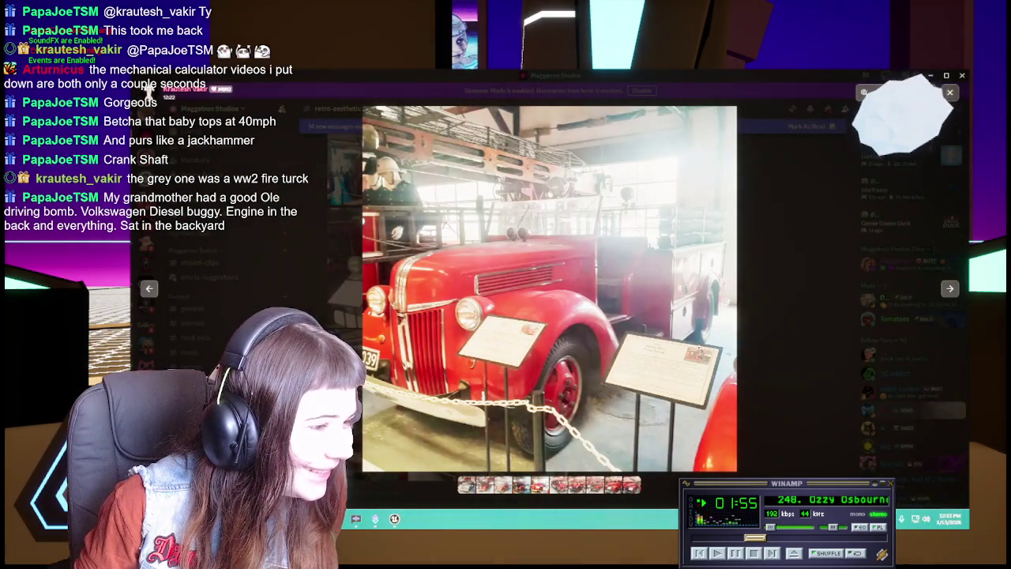
pyautogui.click(521, 486)
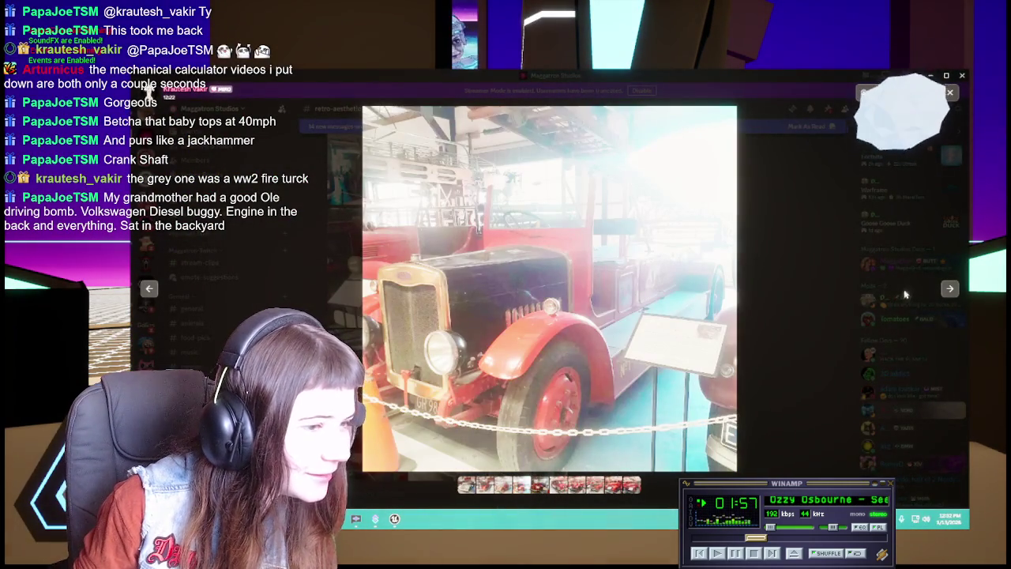
pyautogui.click(949, 288)
pyautogui.click(510, 345)
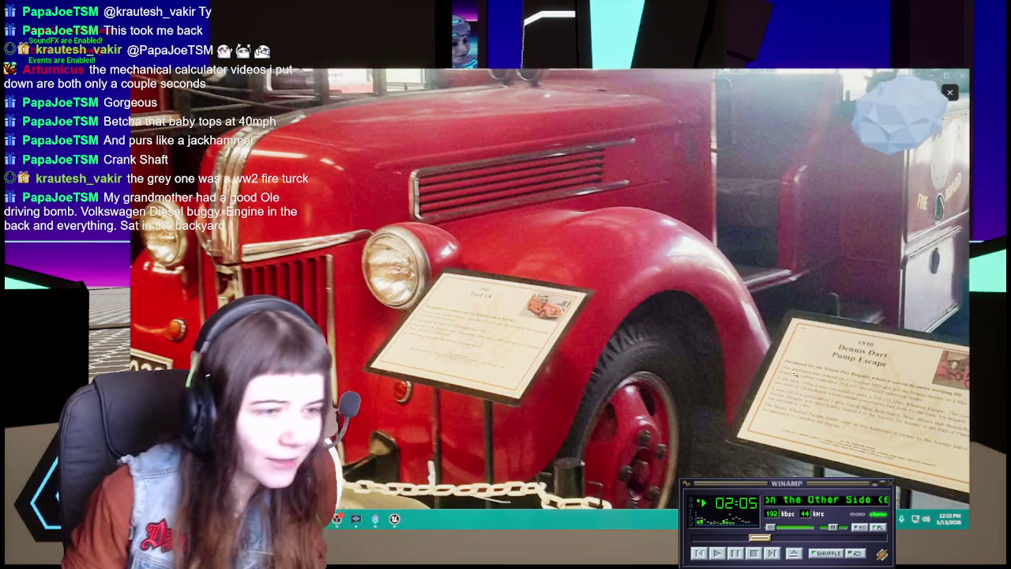
# Step: Zoom the plaques out and in, flipping between the older and the red Ford engine thumbnails
pyautogui.scroll(2, 600, 328)
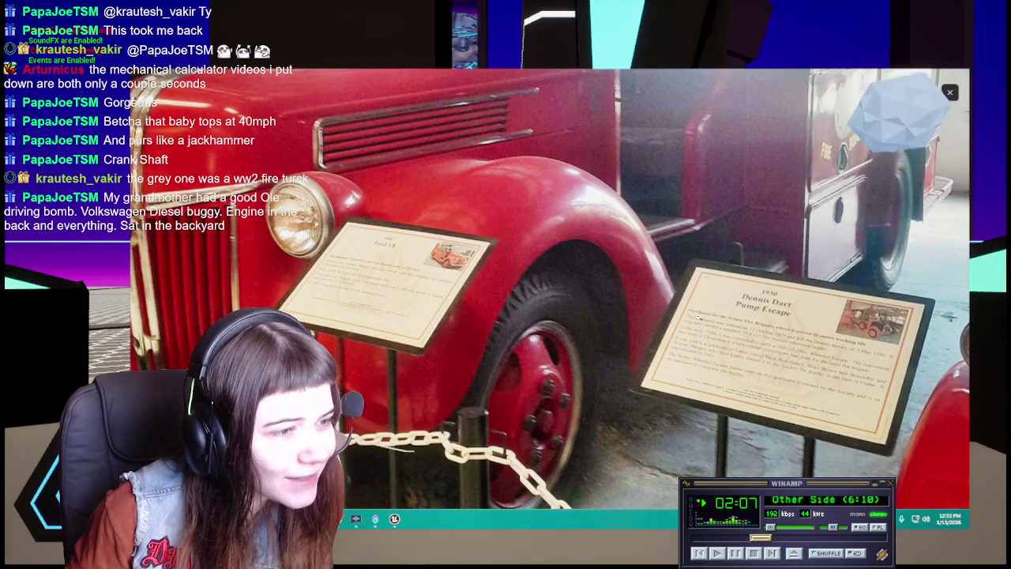
pyautogui.scroll(-2, 700, 295)
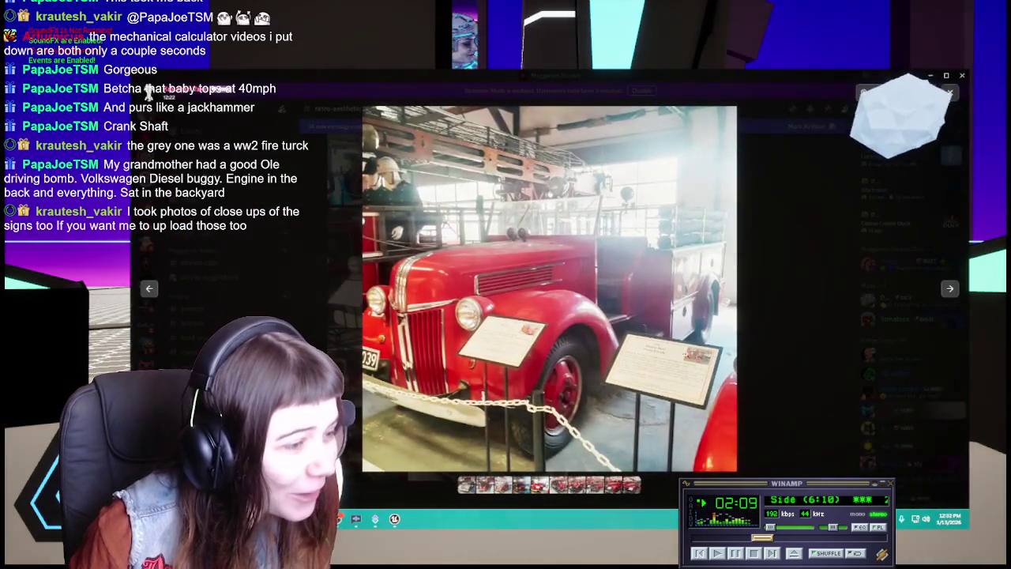
pyautogui.scroll(2, 695, 377)
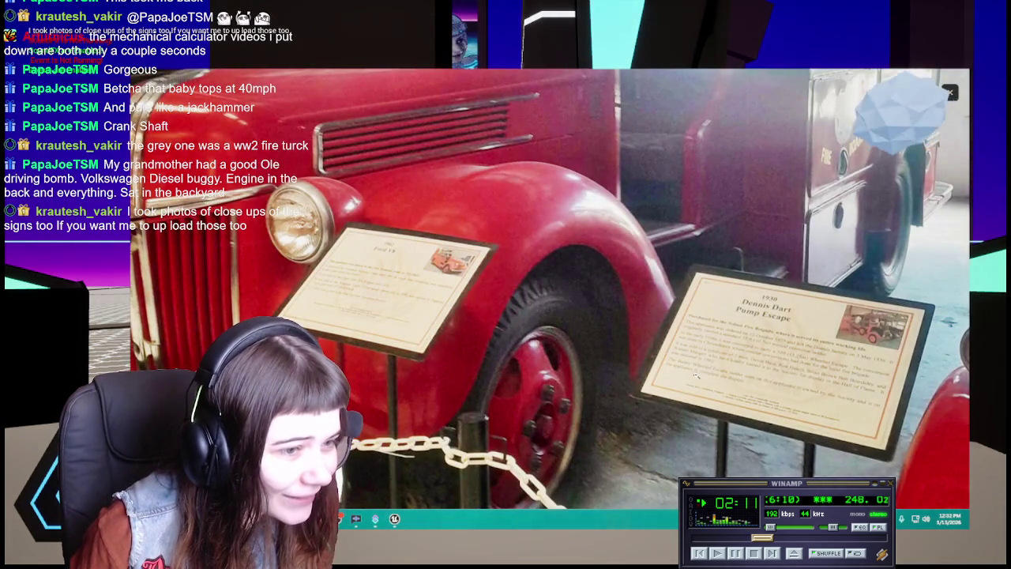
pyautogui.scroll(-2, 695, 376)
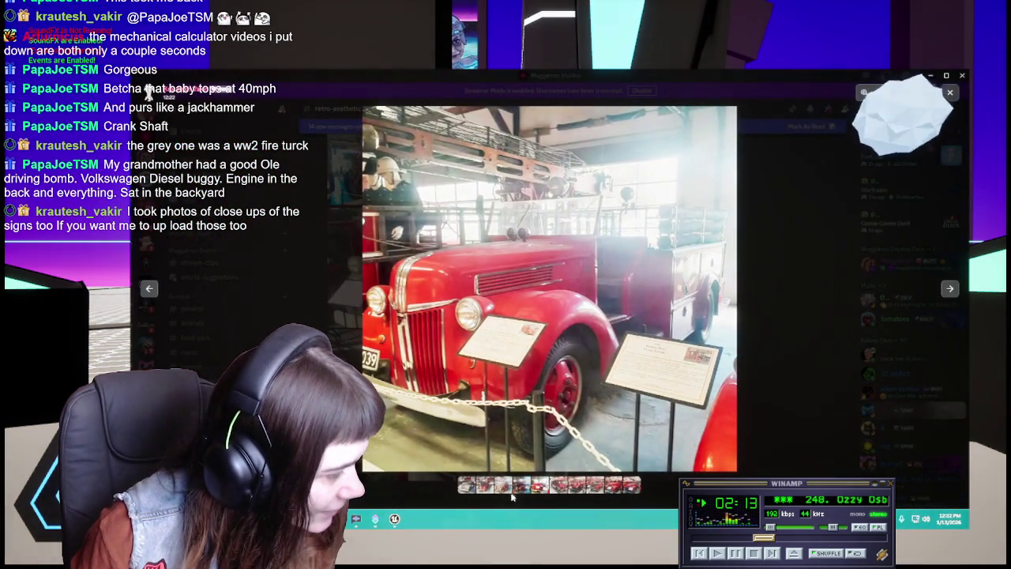
pyautogui.click(503, 487)
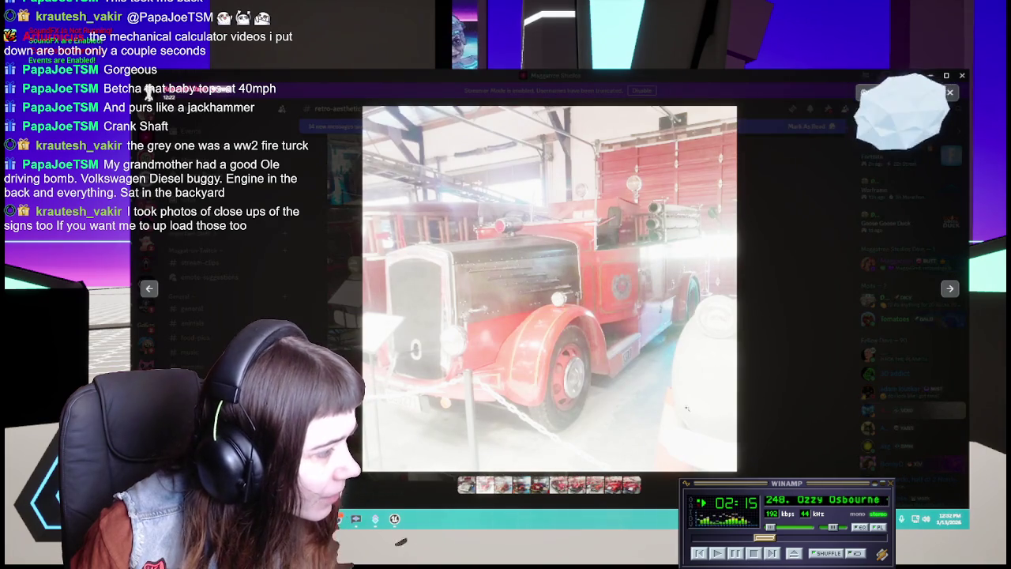
pyautogui.click(559, 486)
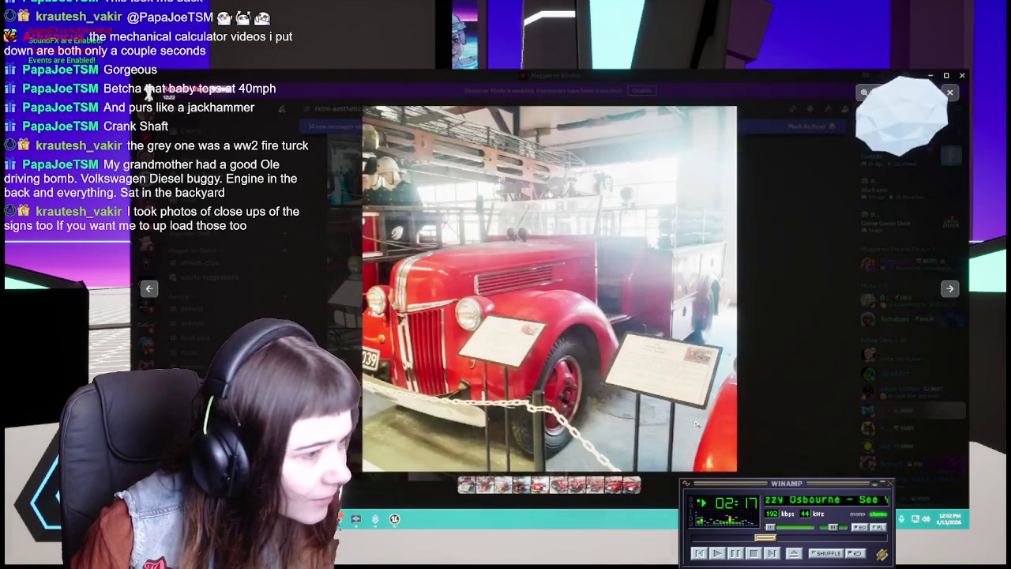
# Step: Zoom in to read the plaques, then step forward to the older red fire engine photo
pyautogui.scroll(2, 669, 385)
pyautogui.scroll(2, 670, 385)
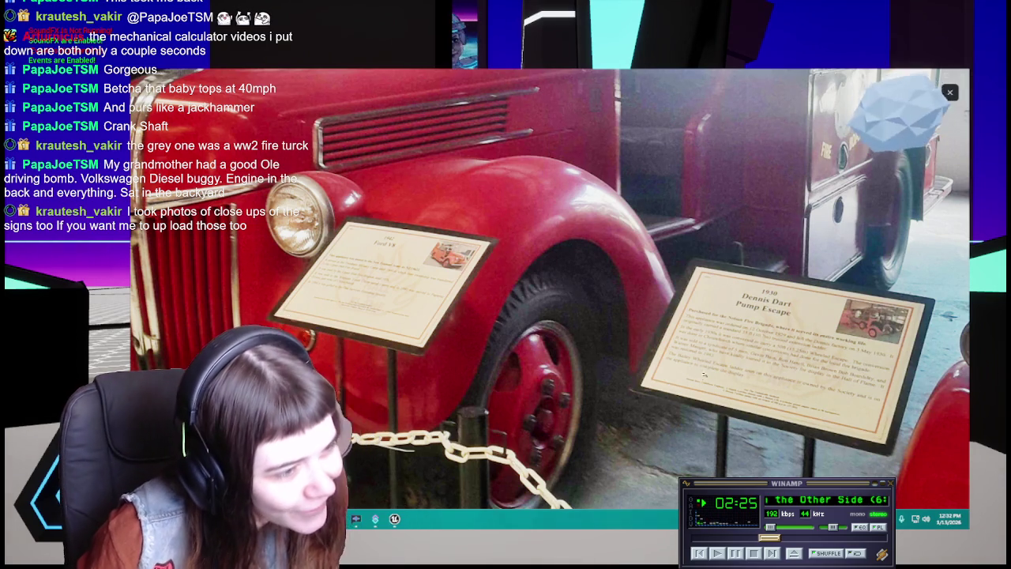
pyautogui.scroll(1, 669, 385)
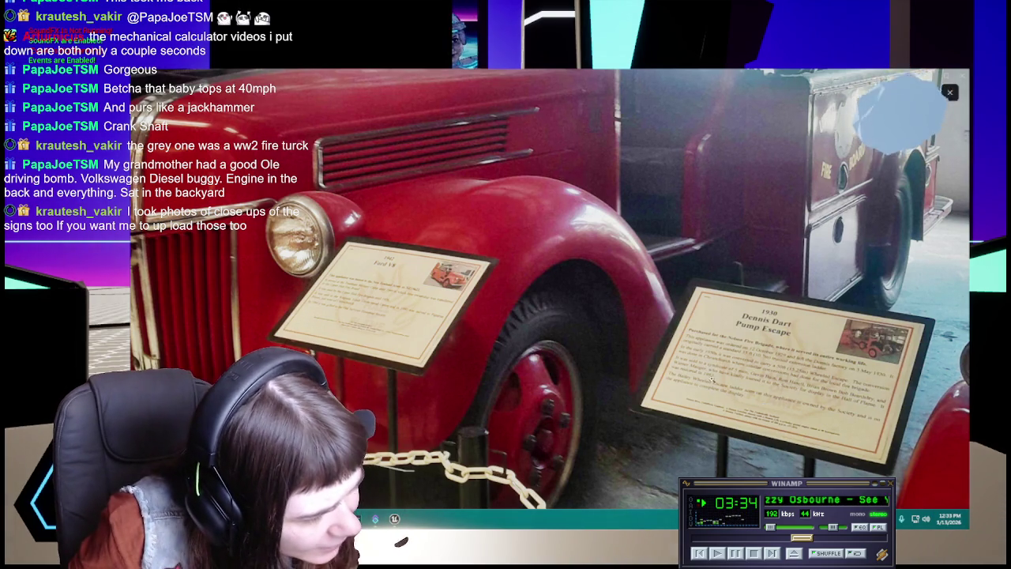
pyautogui.press('Right')
pyautogui.press('Right')
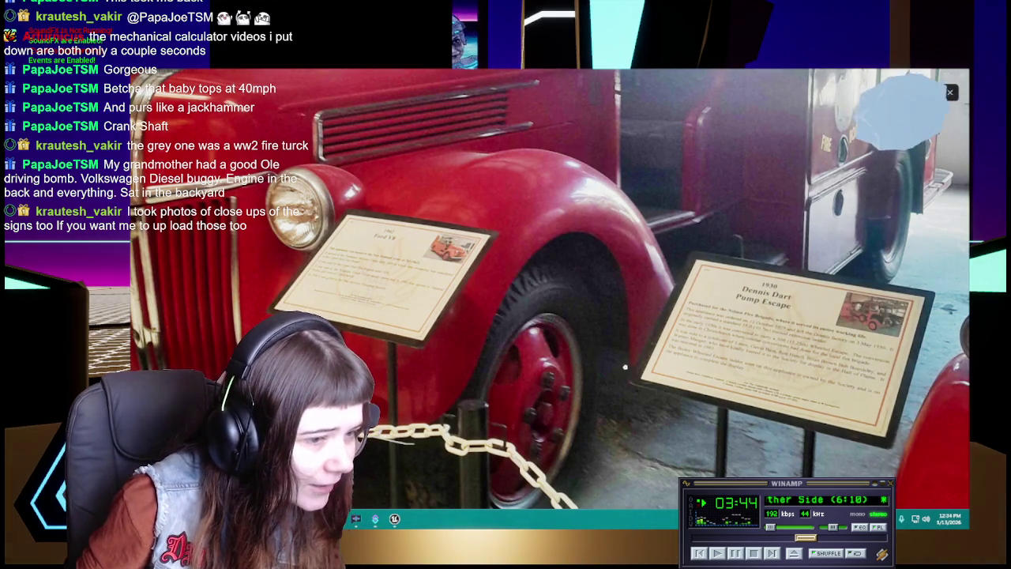
pyautogui.press('Right')
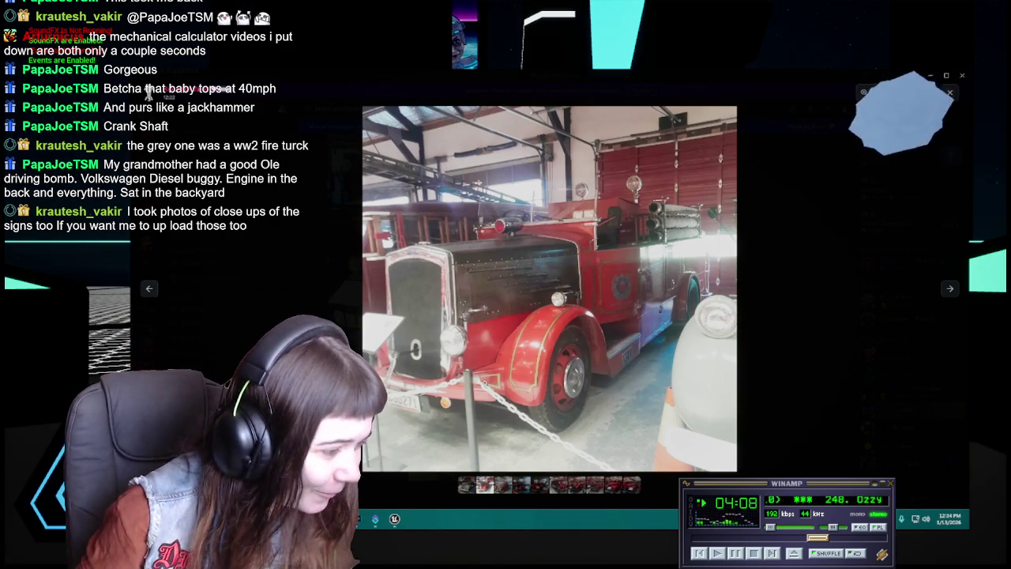
# Step: Open the red Land Rover fire engine photo from the thumbnails, dismissing its options menu
pyautogui.click(541, 485)
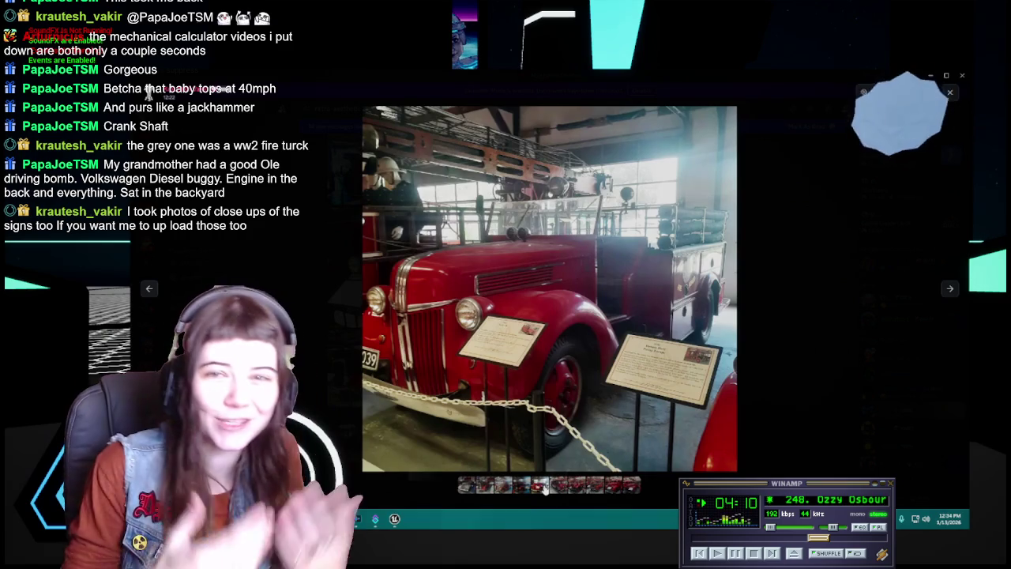
pyautogui.click(558, 484)
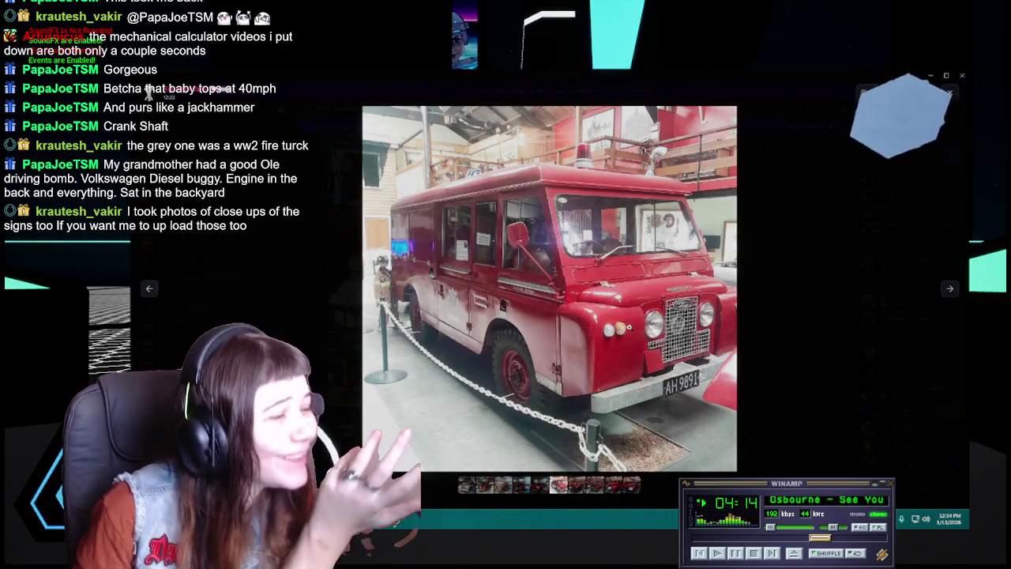
pyautogui.rightClick(621, 329)
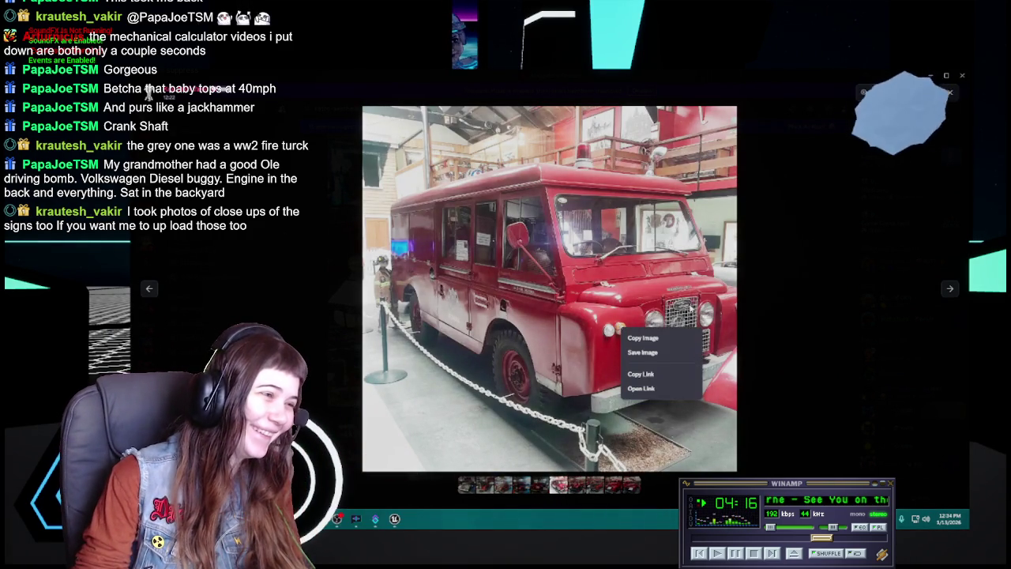
pyautogui.click(689, 304)
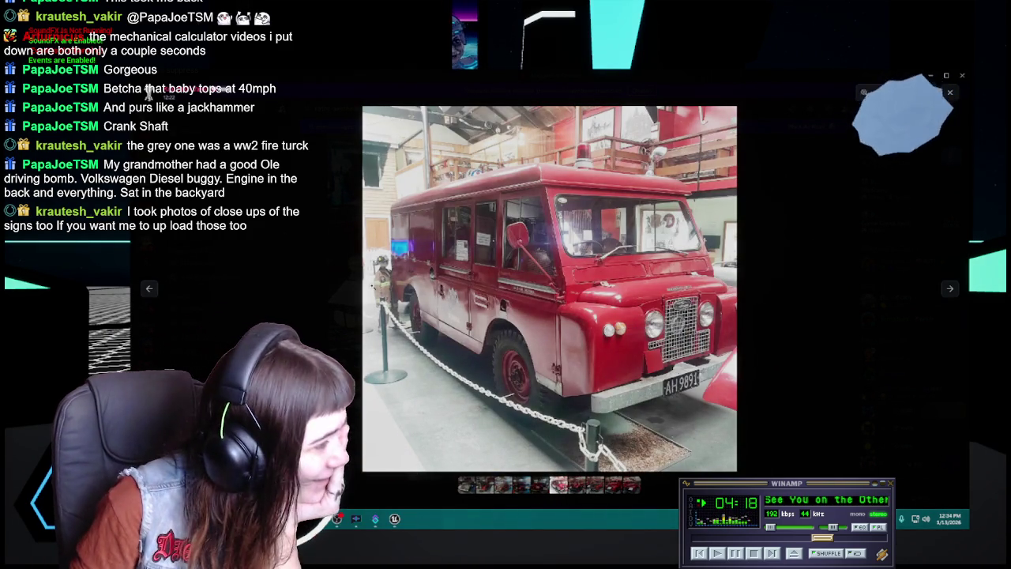
# Step: Zoom in on the Land Rover's front, zoom back out, and move to the Chevrolet fire truck
pyautogui.click(500, 280)
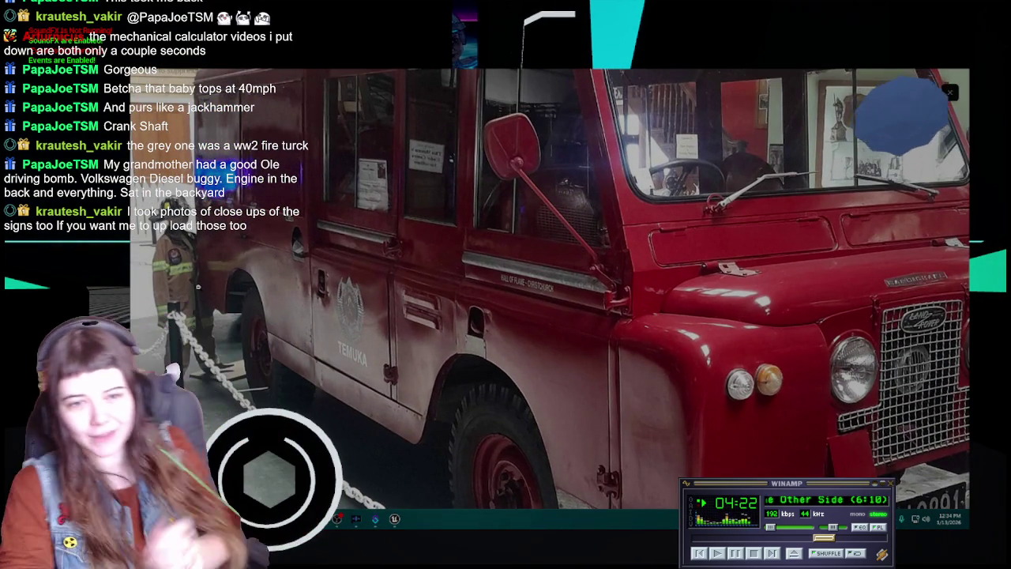
pyautogui.scroll(2, 549, 288)
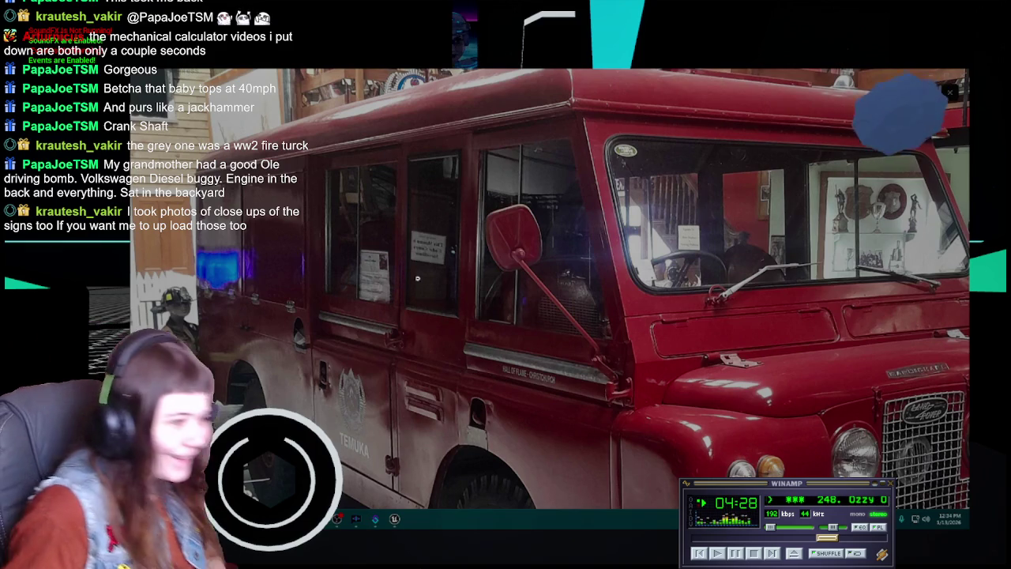
pyautogui.scroll(-3, 432, 303)
pyautogui.press('Right')
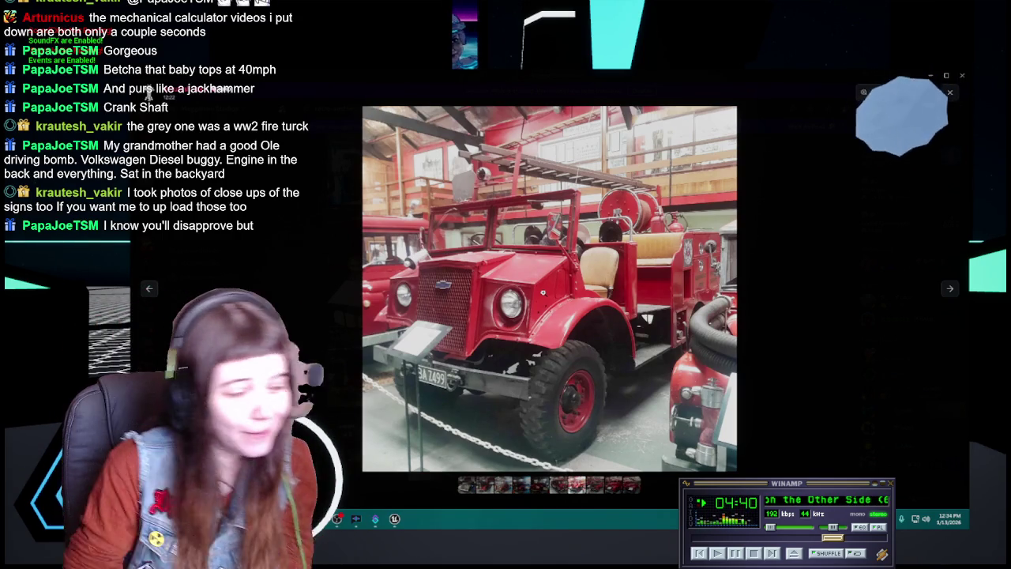
# Step: Zoom in on the Chevrolet fire truck photo and back out
pyautogui.scroll(3, 543, 292)
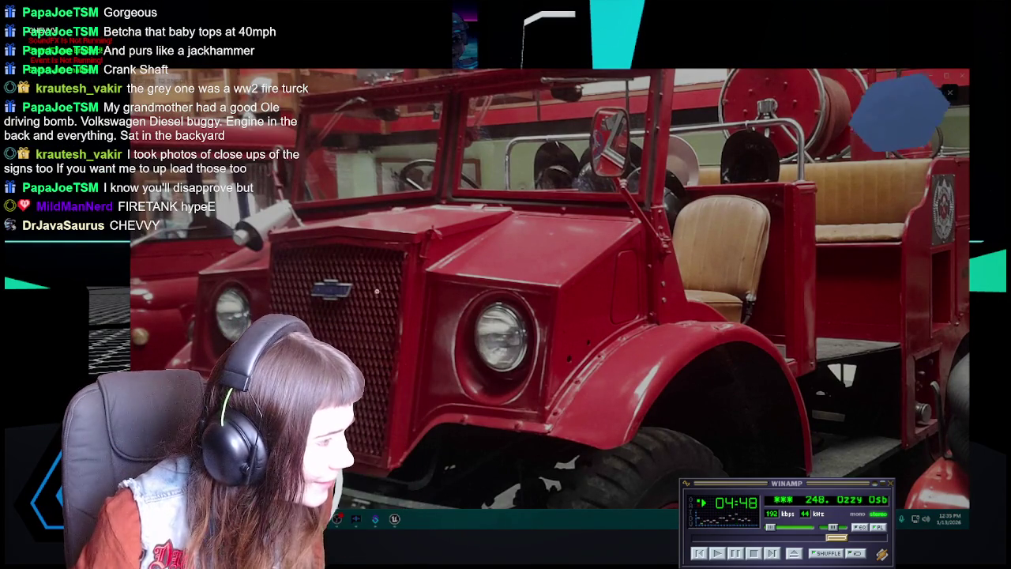
pyautogui.scroll(-1, 417, 284)
pyautogui.scroll(-1, 661, 364)
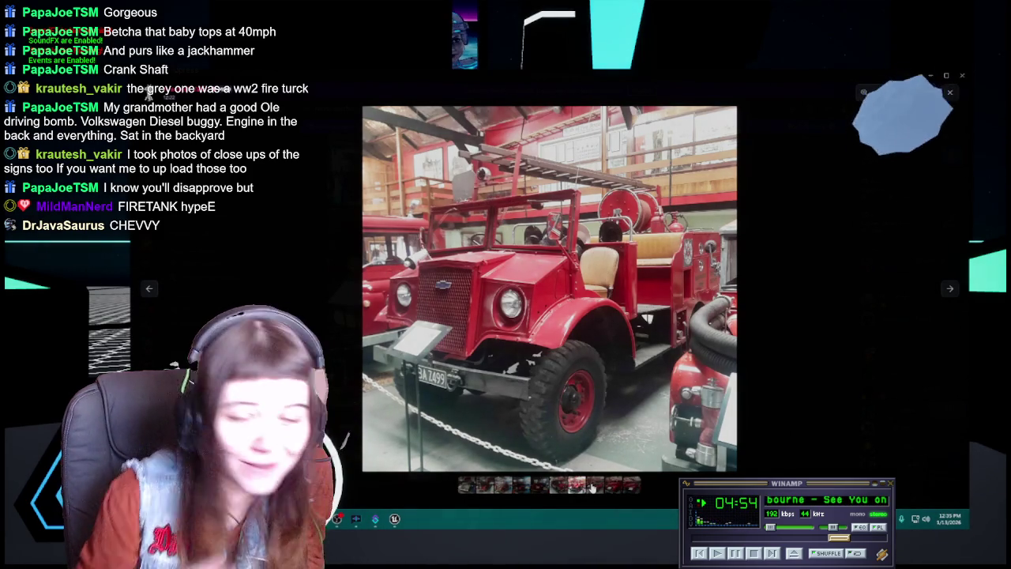
# Step: Open the next thumbnail photo, zoom in and pan down slightly, then zoom back out
pyautogui.click(592, 484)
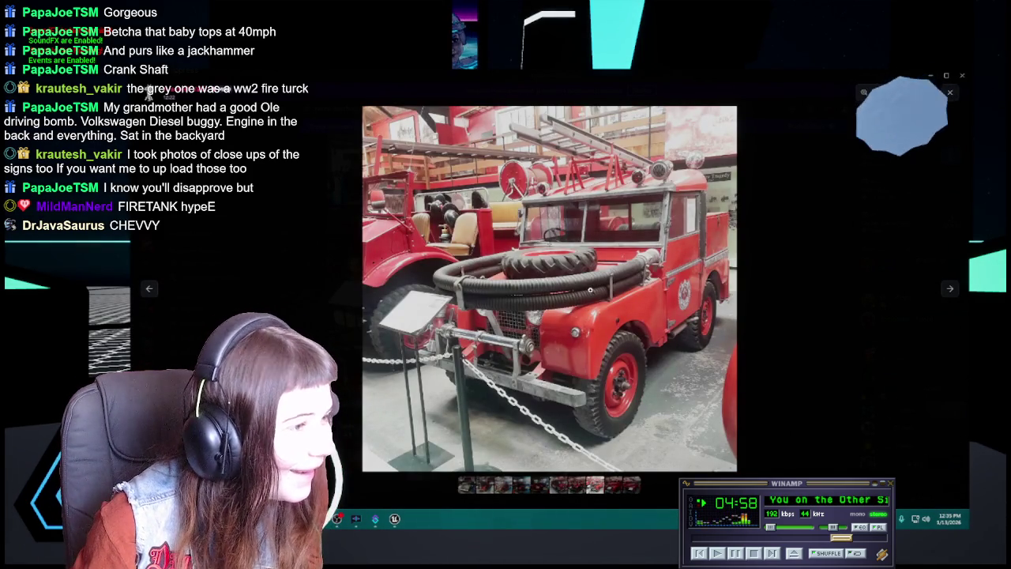
pyautogui.scroll(3, 534, 239)
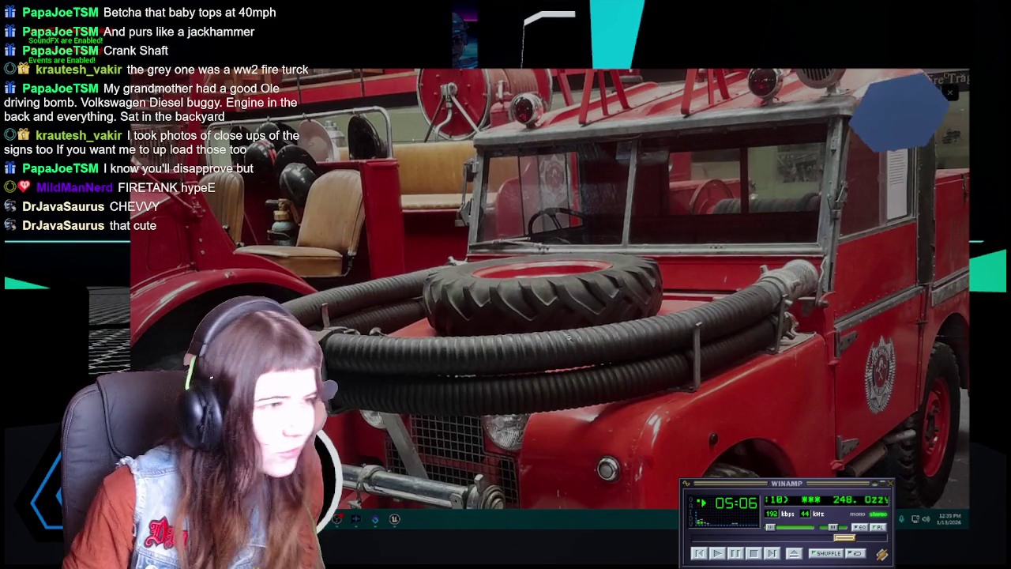
pyautogui.moveTo(703, 226); pyautogui.dragTo(698, 246)
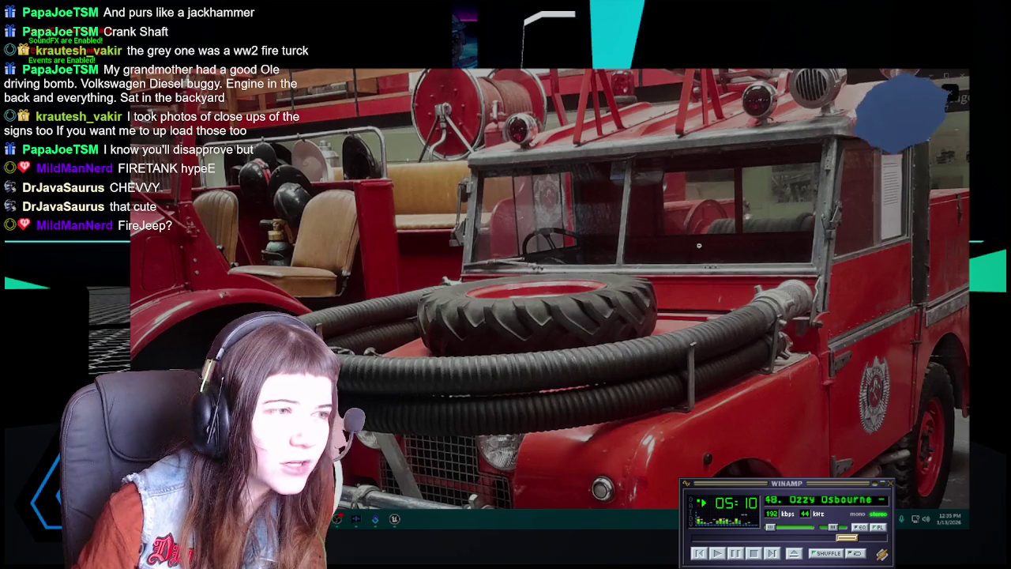
pyautogui.scroll(-1, 698, 245)
pyautogui.scroll(-1, 696, 250)
pyautogui.scroll(-2, 697, 249)
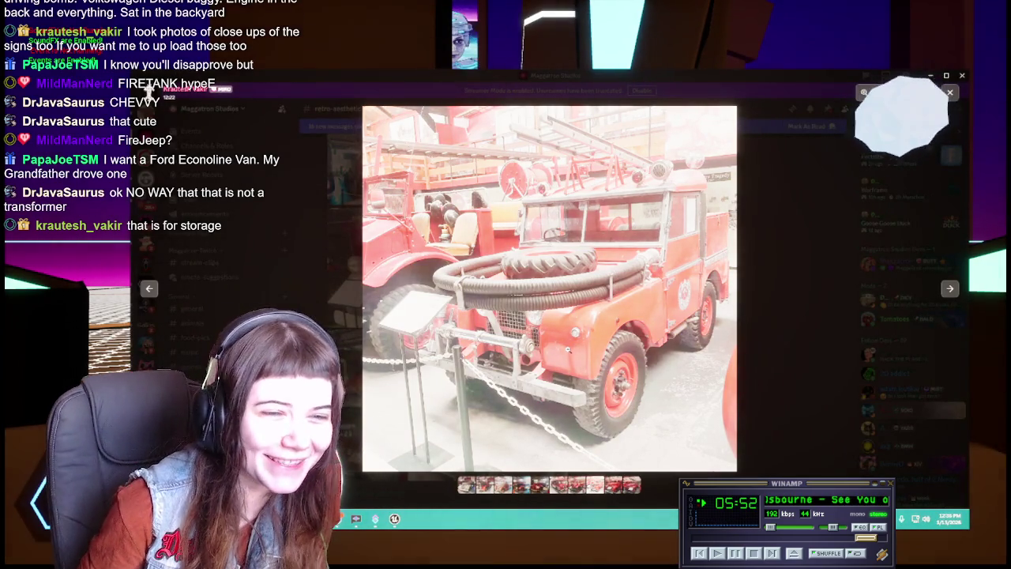
# Step: Go back one photo, then forward twice to the Christchurch Fargo fire truck, zooming in and out
pyautogui.click(149, 288)
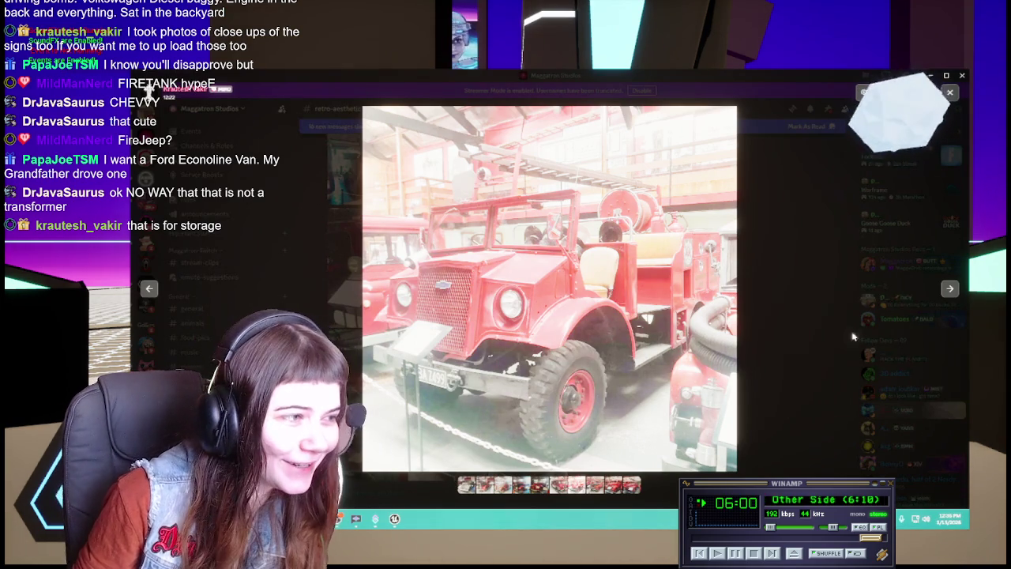
pyautogui.click(949, 289)
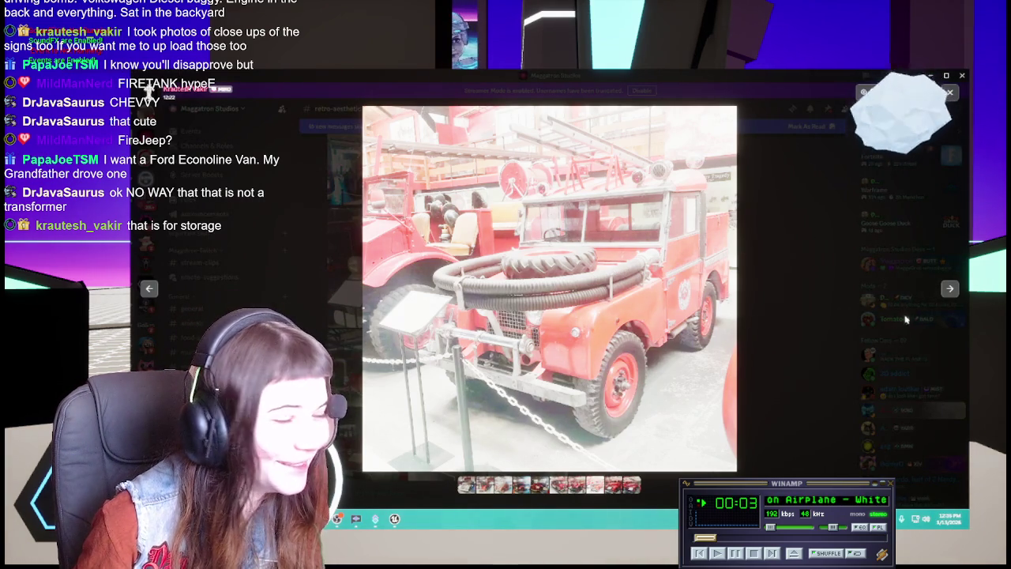
pyautogui.click(945, 292)
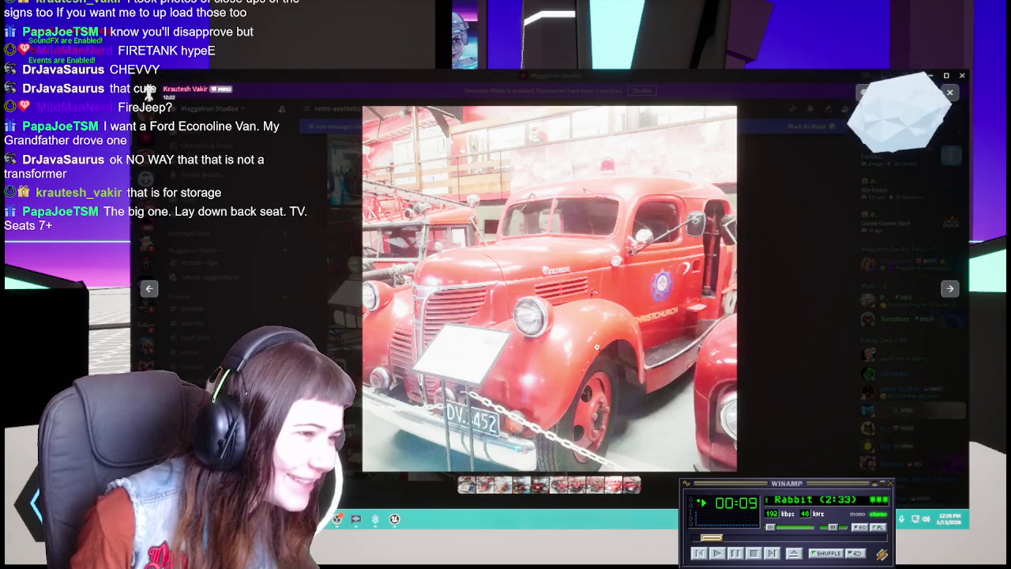
pyautogui.click(430, 357)
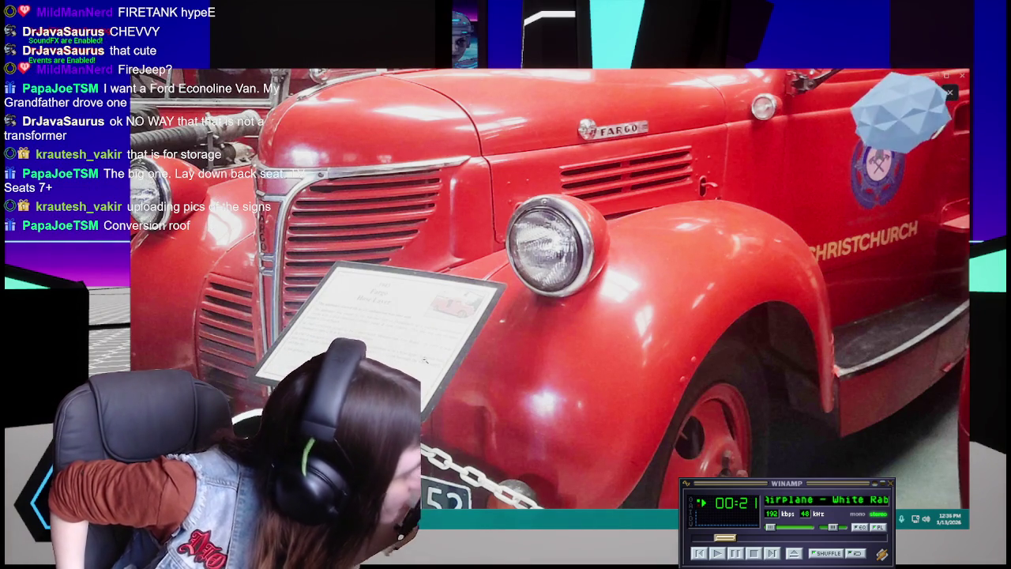
pyautogui.click(424, 360)
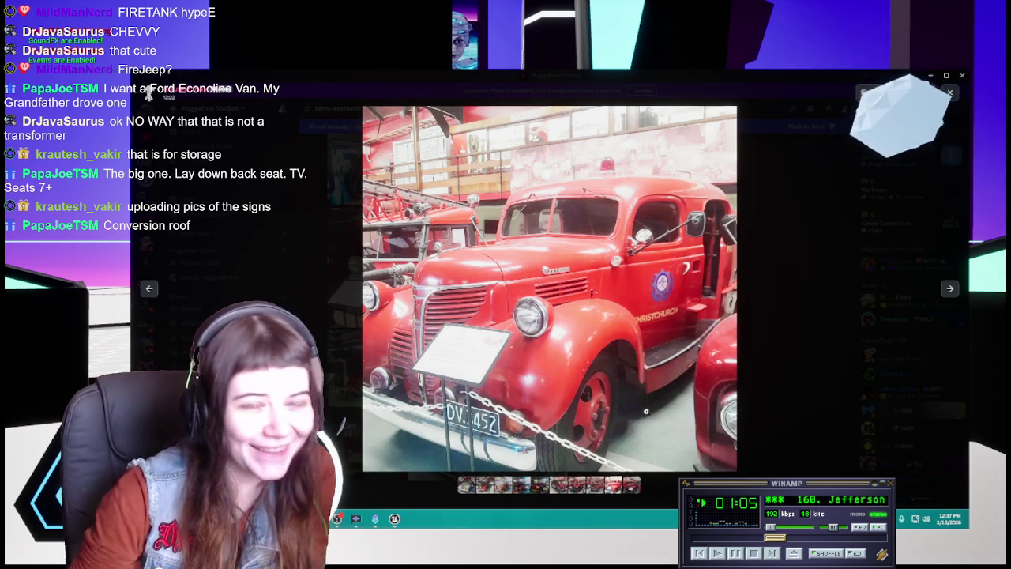
# Step: Advance to the 1952 Ford F100 Waikanae Brigade truck and zoom in and out on its info sign
pyautogui.click(632, 487)
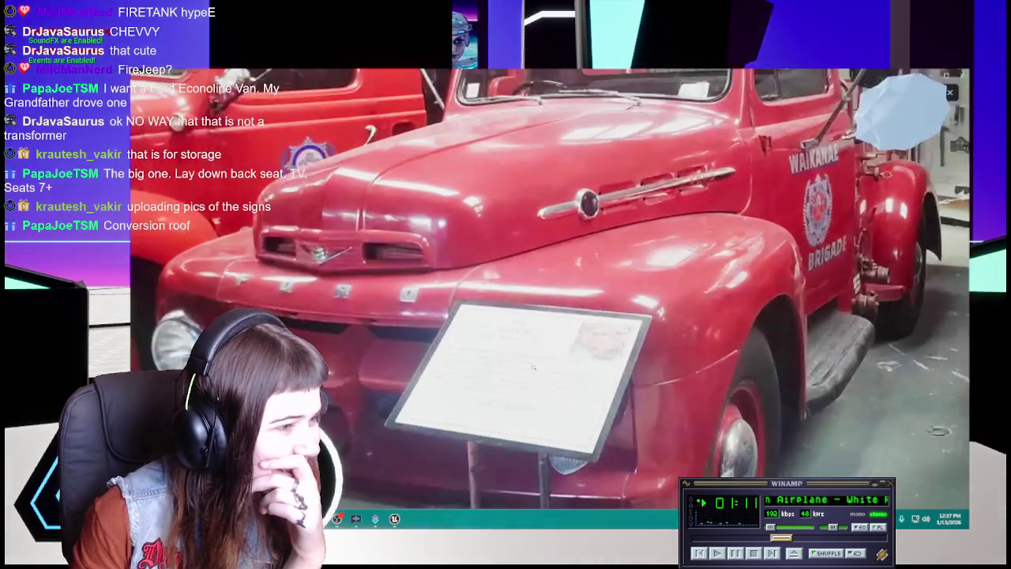
pyautogui.click(531, 367)
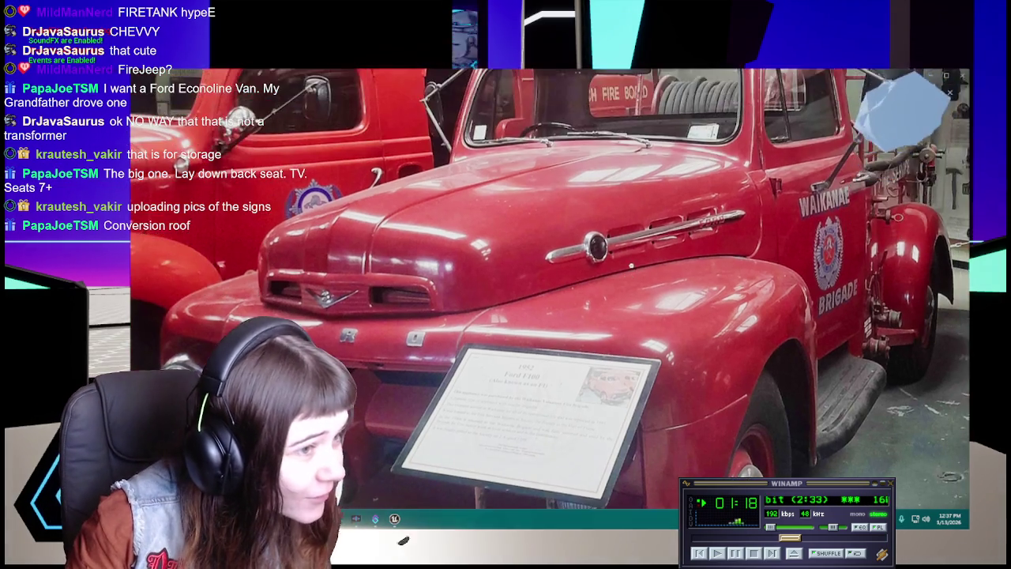
pyautogui.click(566, 290)
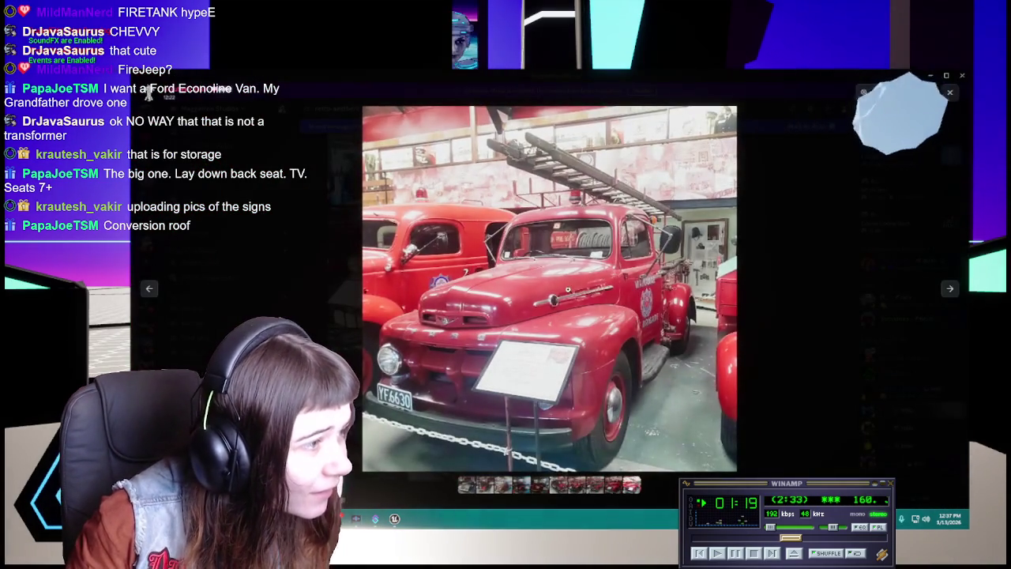
pyautogui.click(523, 353)
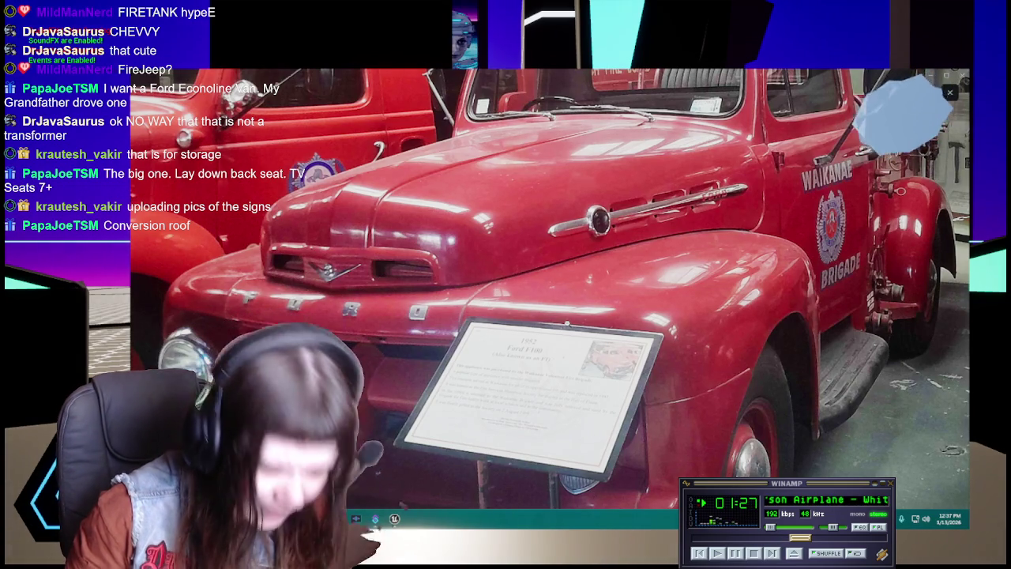
pyautogui.click(566, 324)
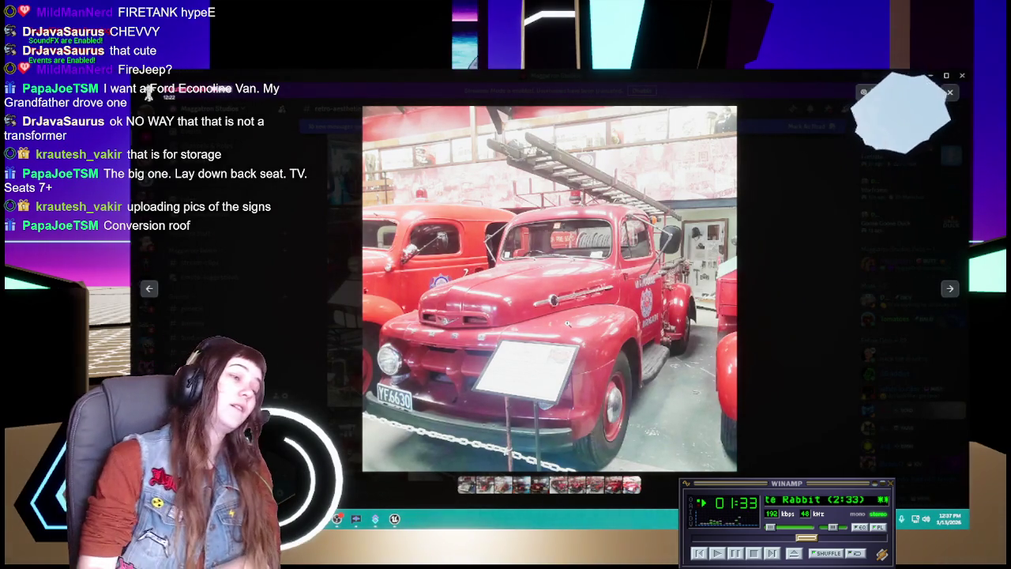
pyautogui.click(566, 324)
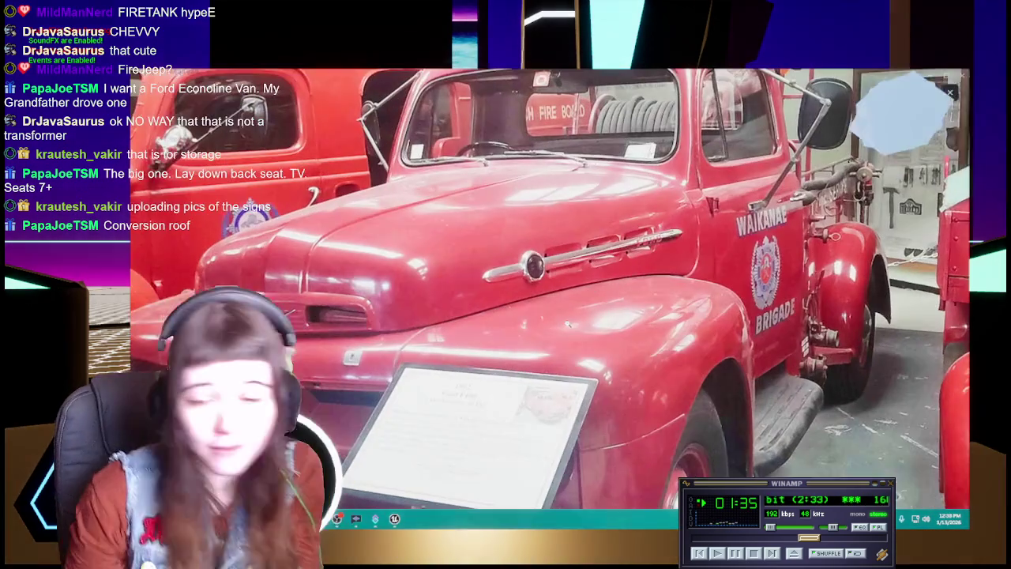
# Step: Zoom out to the whole fire truck and close the viewer back to the retro-aesthetic channel
pyautogui.scroll(-2, 557, 320)
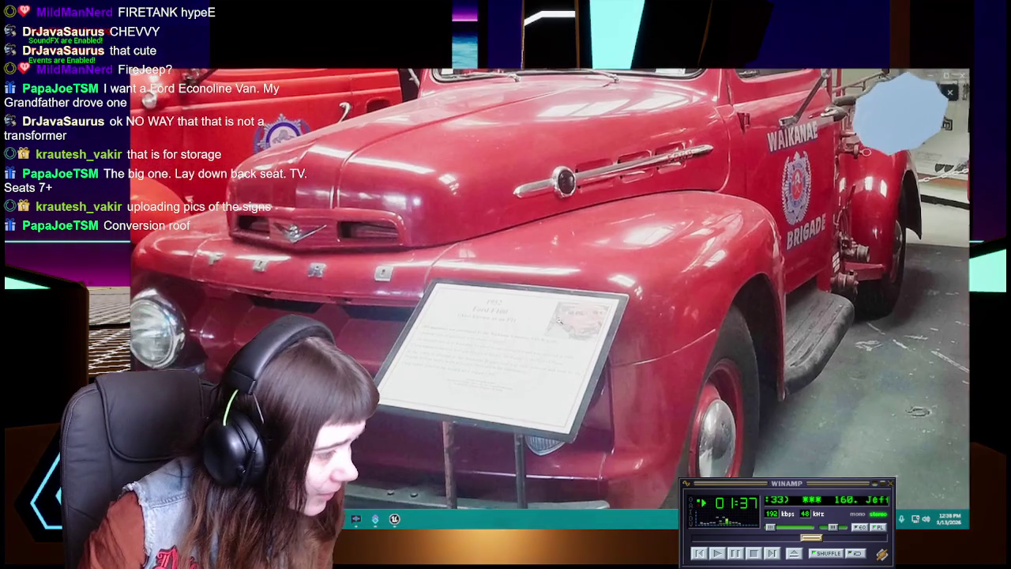
pyautogui.scroll(-1, 558, 321)
pyautogui.scroll(-1, 541, 356)
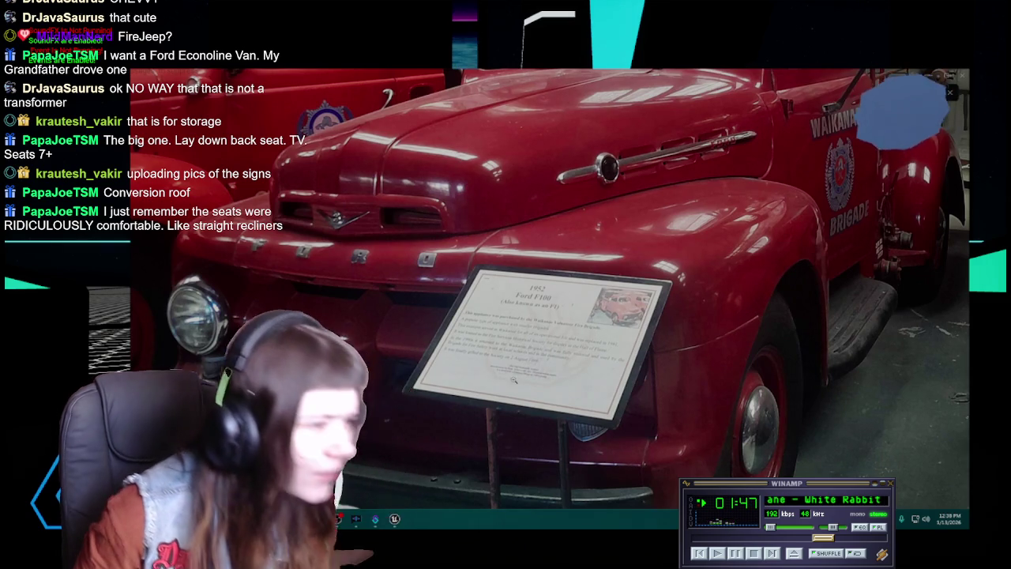
pyautogui.click(510, 385)
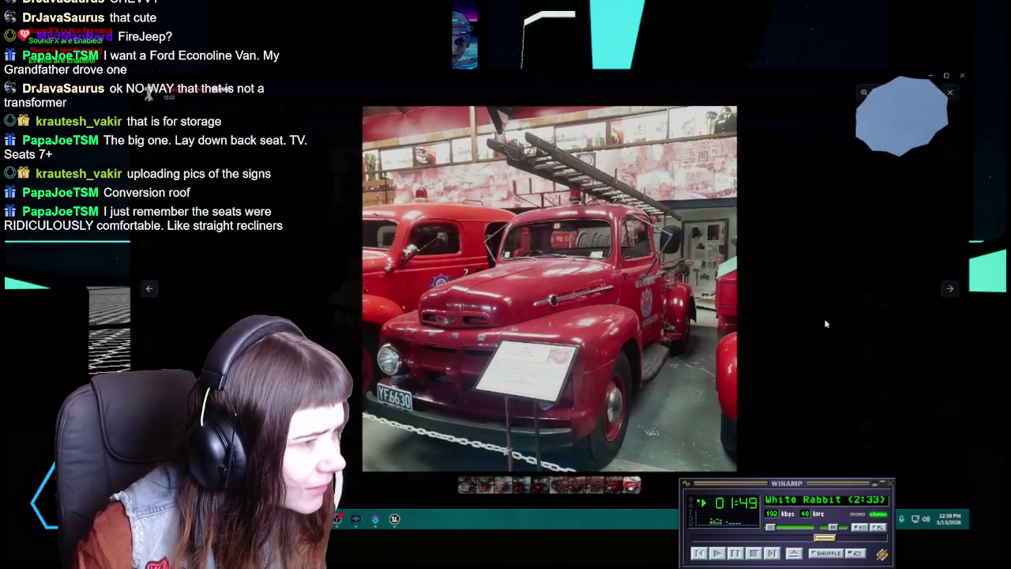
pyautogui.click(826, 317)
# Step: Open the streamlined steam-engine photos and advance two photos to the black-and-white locomotive
pyautogui.scroll(-5, 587, 328)
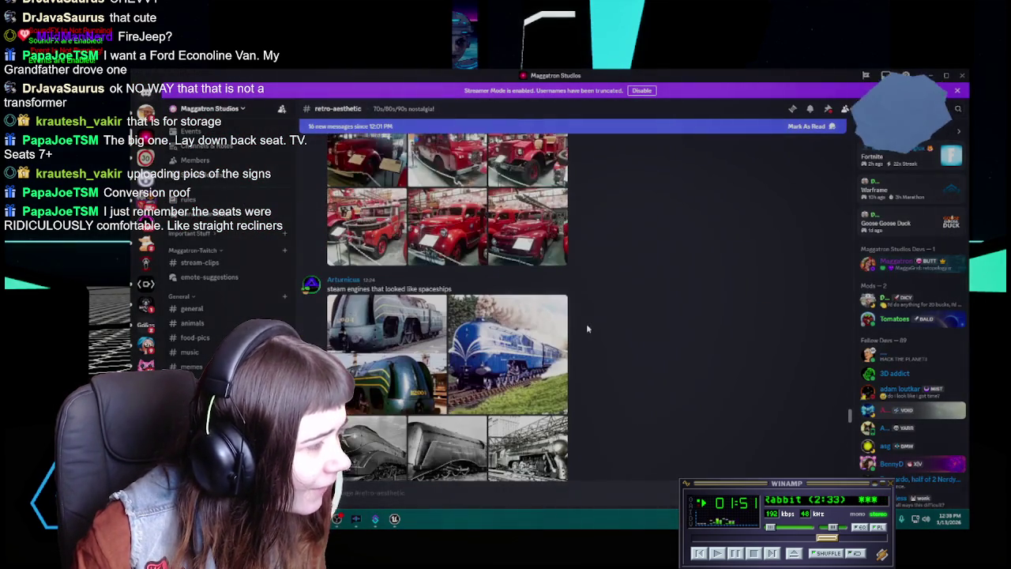
pyautogui.scroll(-1, 587, 328)
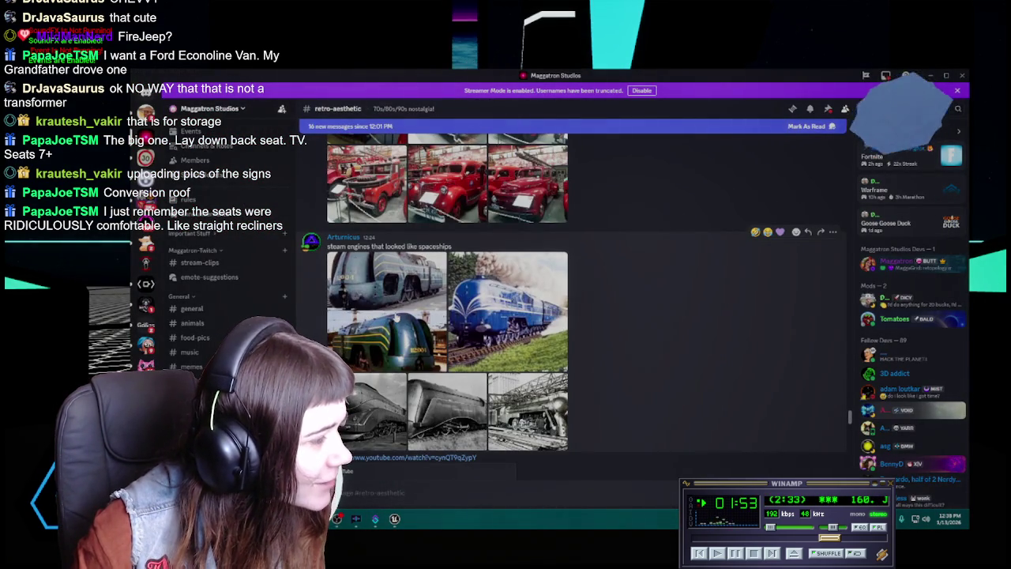
pyautogui.click(398, 315)
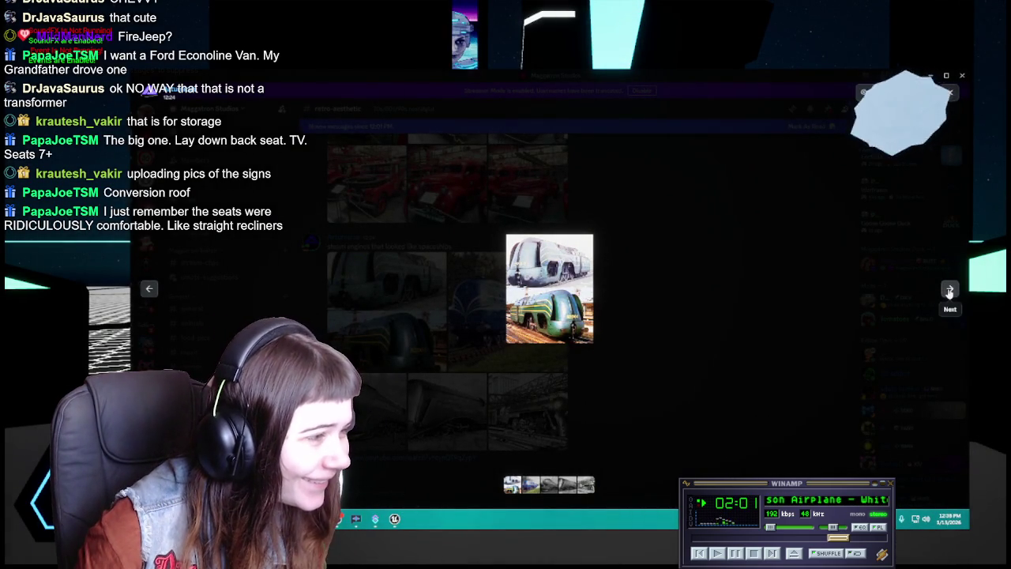
pyautogui.click(950, 291)
pyautogui.click(950, 291)
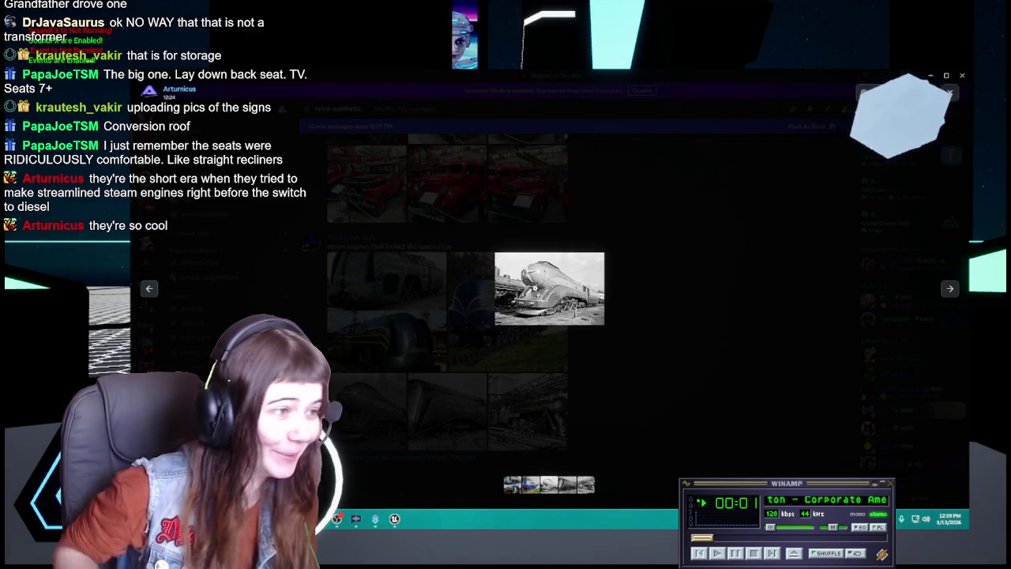
# Step: Page through two more locomotive photos, then close the steam-engine viewer
pyautogui.click(949, 289)
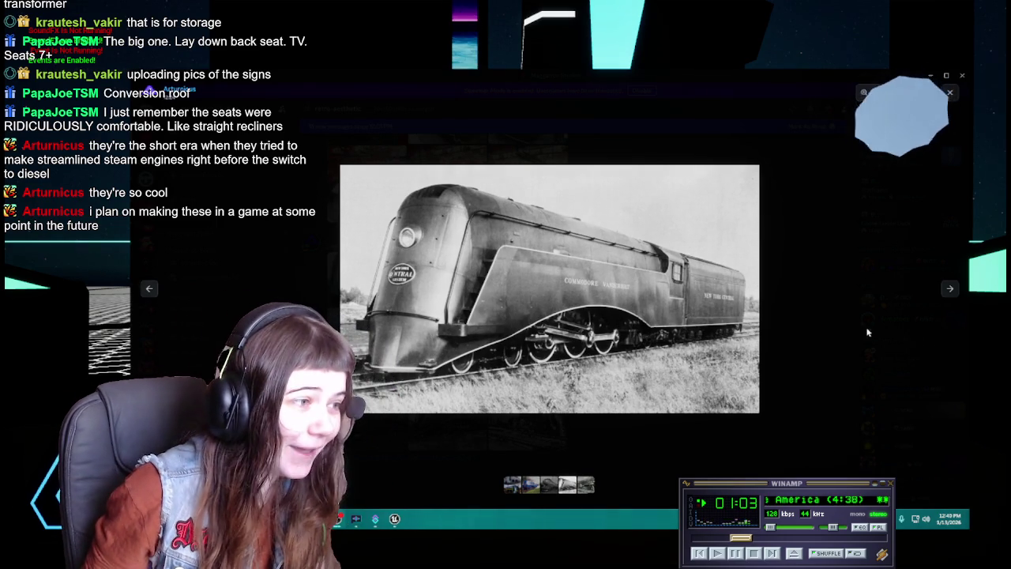
pyautogui.click(950, 291)
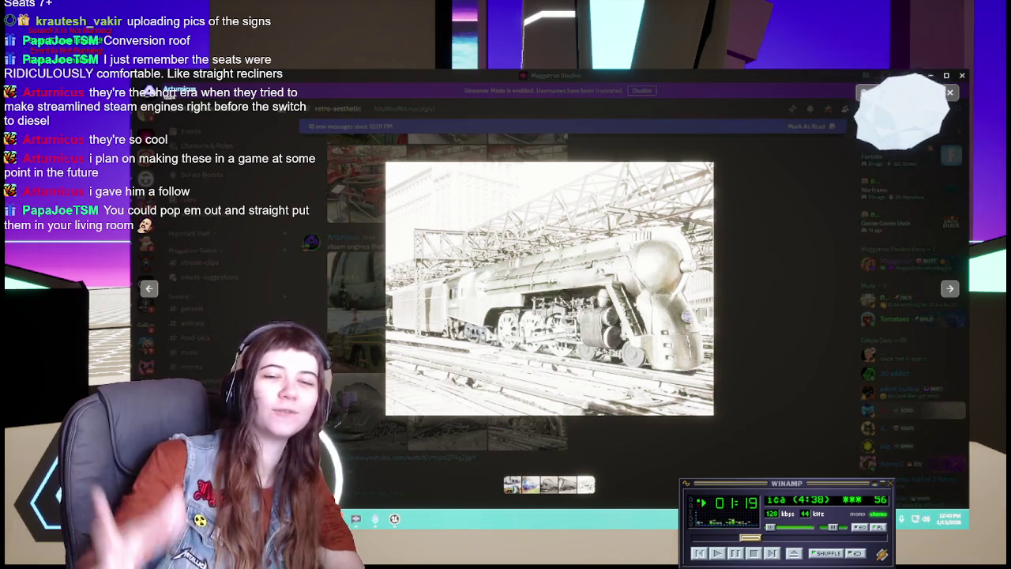
pyautogui.click(753, 337)
# Step: Scroll down the channel and play the shared mechanical calculator video
pyautogui.scroll(-3, 620, 368)
pyautogui.scroll(-2, 619, 361)
pyautogui.scroll(-2, 618, 361)
pyautogui.click(421, 299)
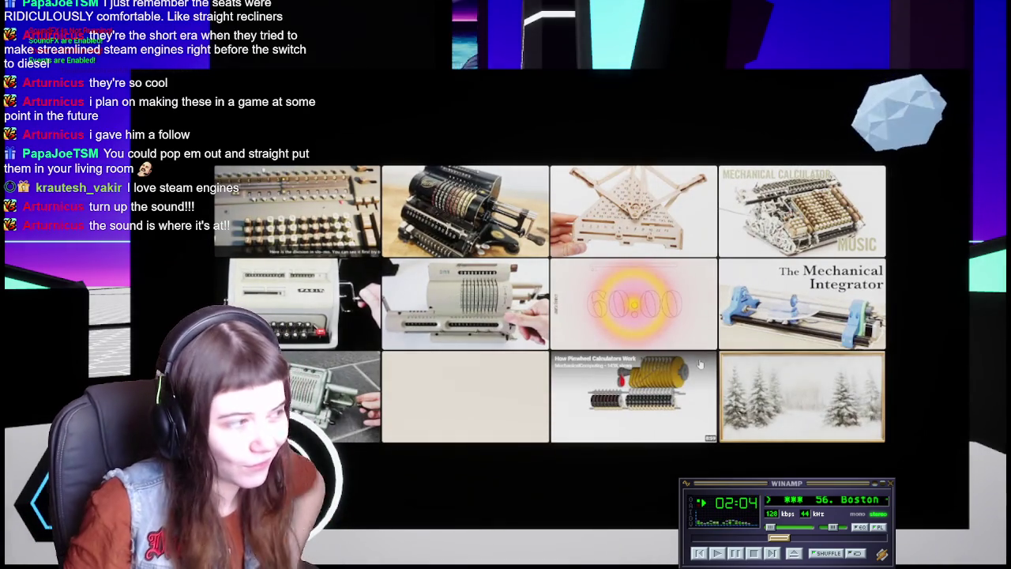
# Step: Leave full-screen playback and start the Friden 1217 calculator video embed
pyautogui.press('Escape')
pyautogui.scroll(-3, 595, 329)
pyautogui.click(416, 286)
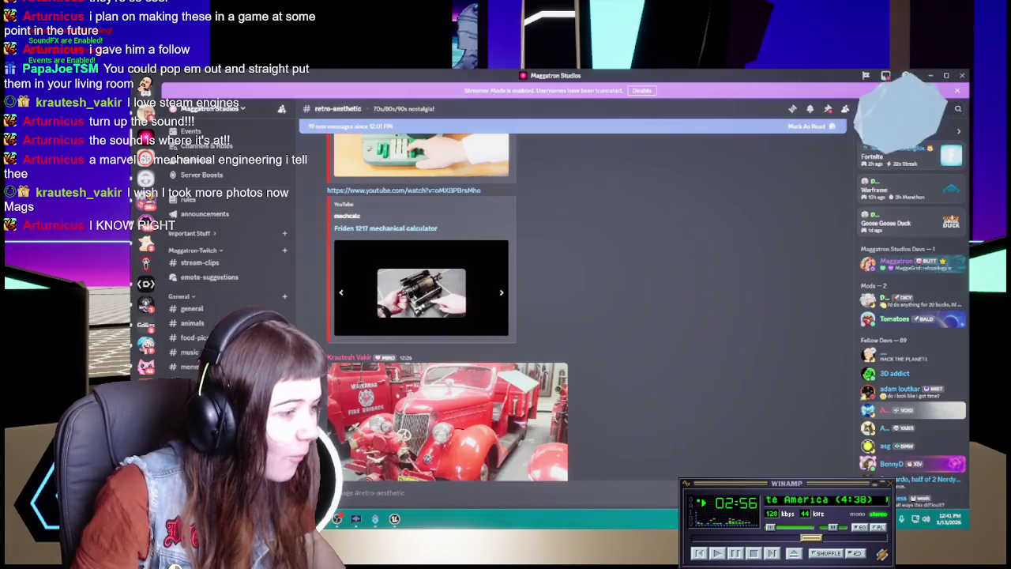
# Step: Open the fire-truck gallery and page through five photos to the Invercargill Fire Board ladder engine
pyautogui.scroll(-3, 643, 313)
pyautogui.click(513, 243)
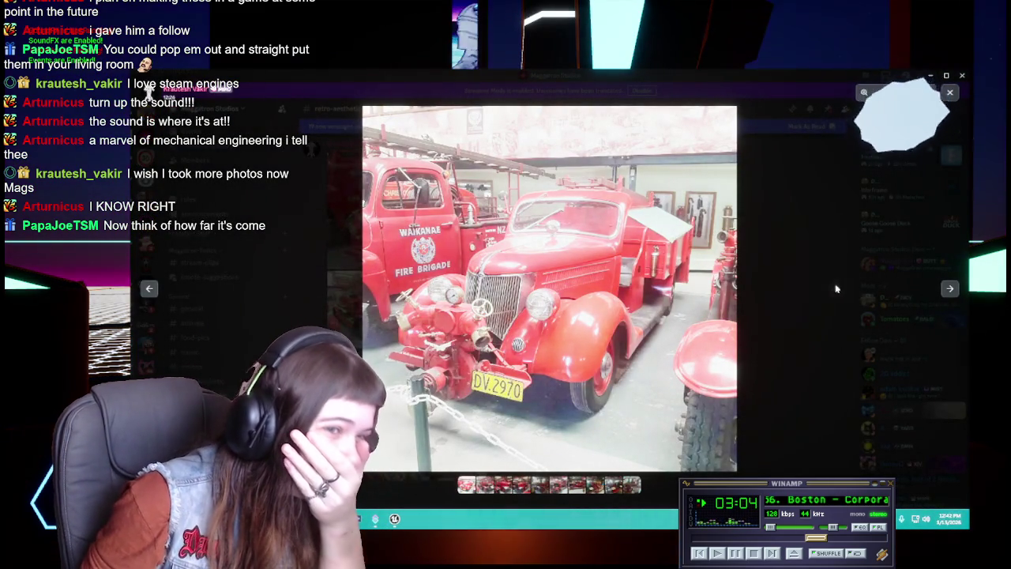
pyautogui.click(950, 290)
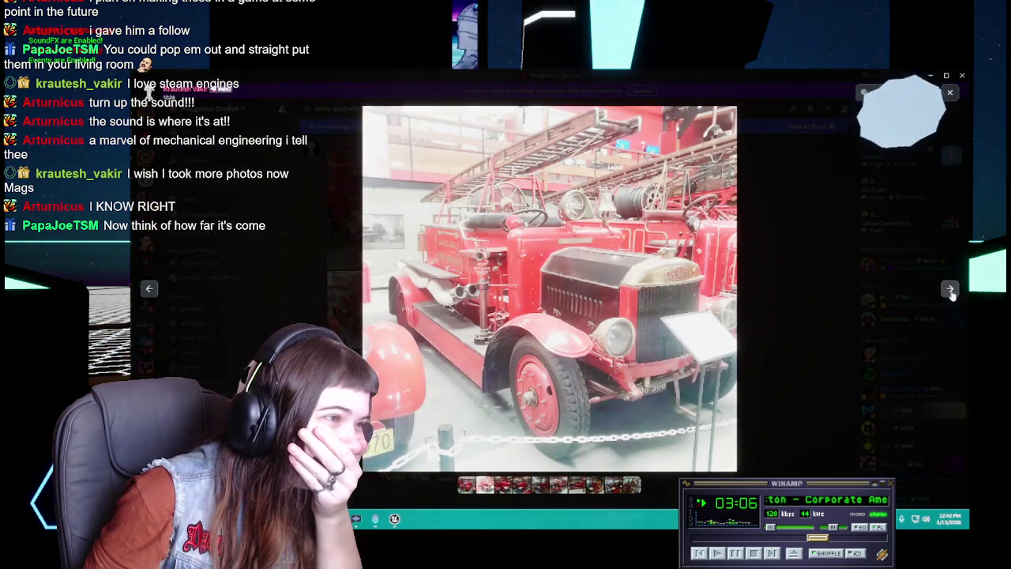
pyautogui.click(950, 290)
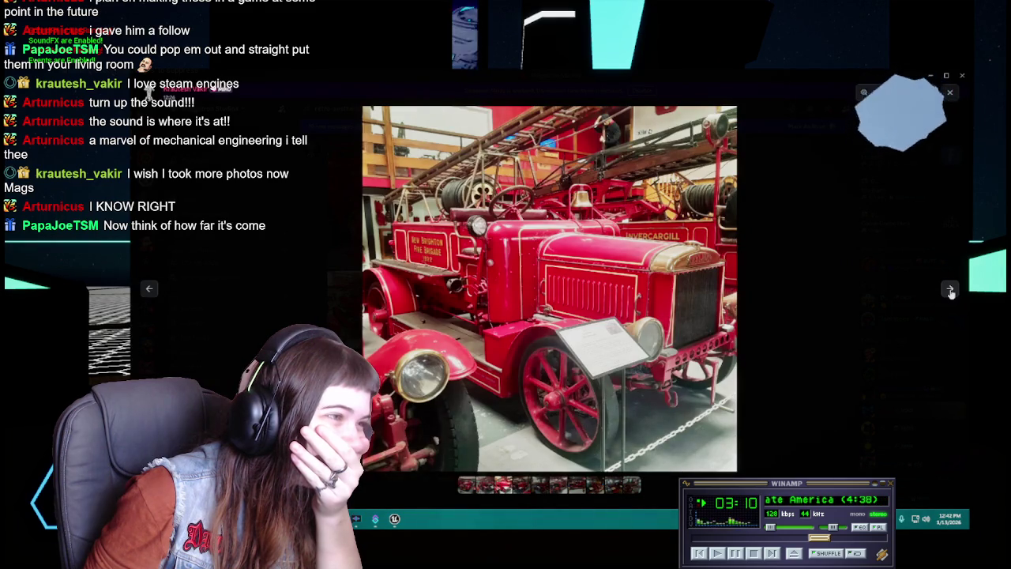
pyautogui.click(950, 291)
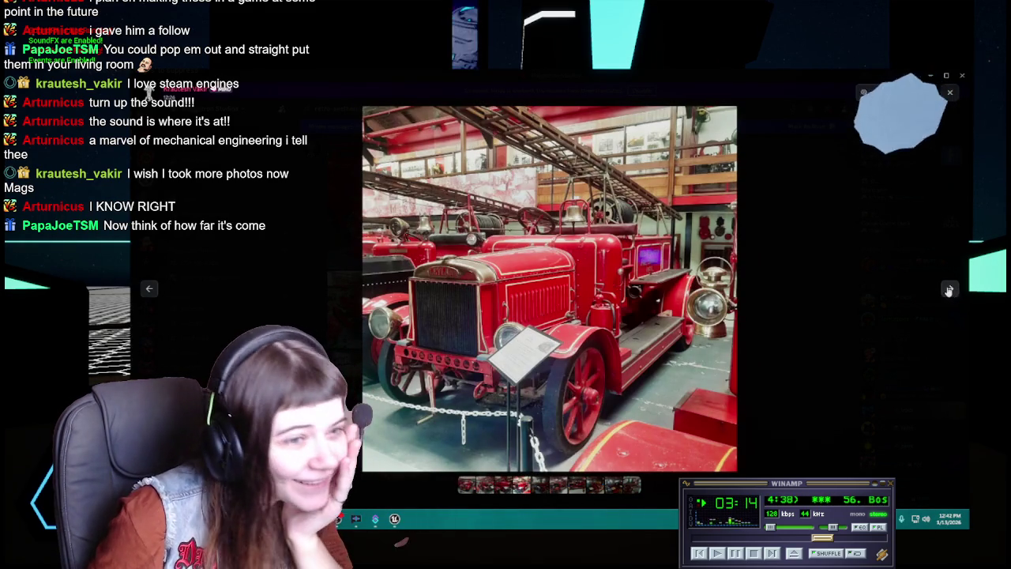
pyautogui.click(951, 290)
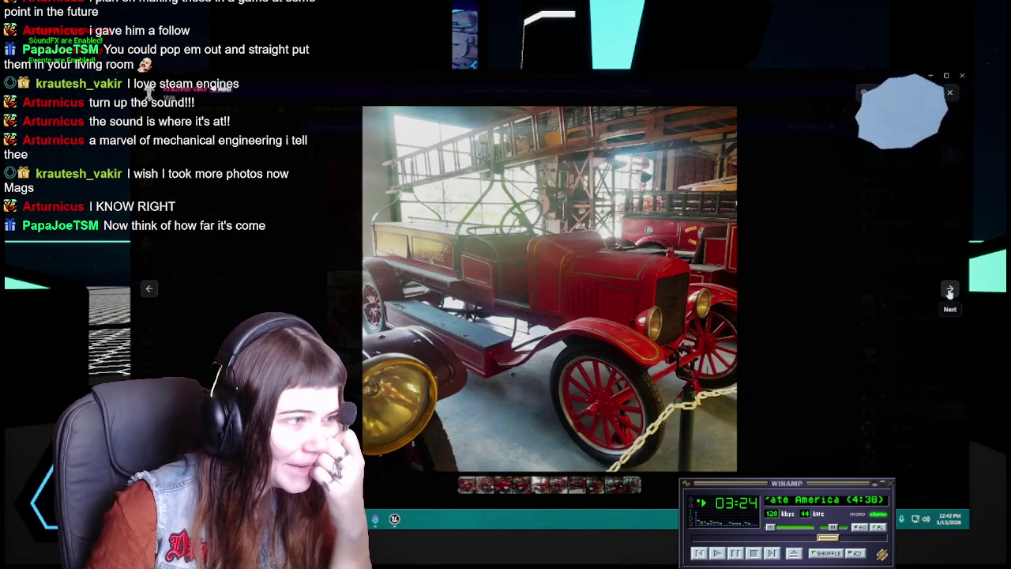
pyautogui.click(949, 292)
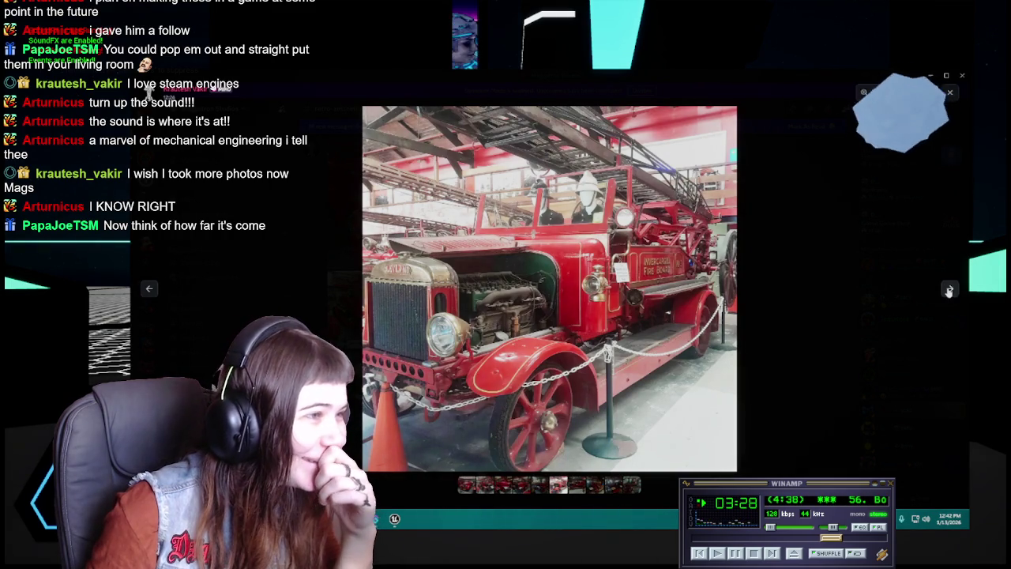
pyautogui.scroll(2, 567, 166)
# Step: Zoom into the Invercargill engine and pan across its motor, fender and windshield
pyautogui.scroll(1, 566, 166)
pyautogui.scroll(1, 567, 166)
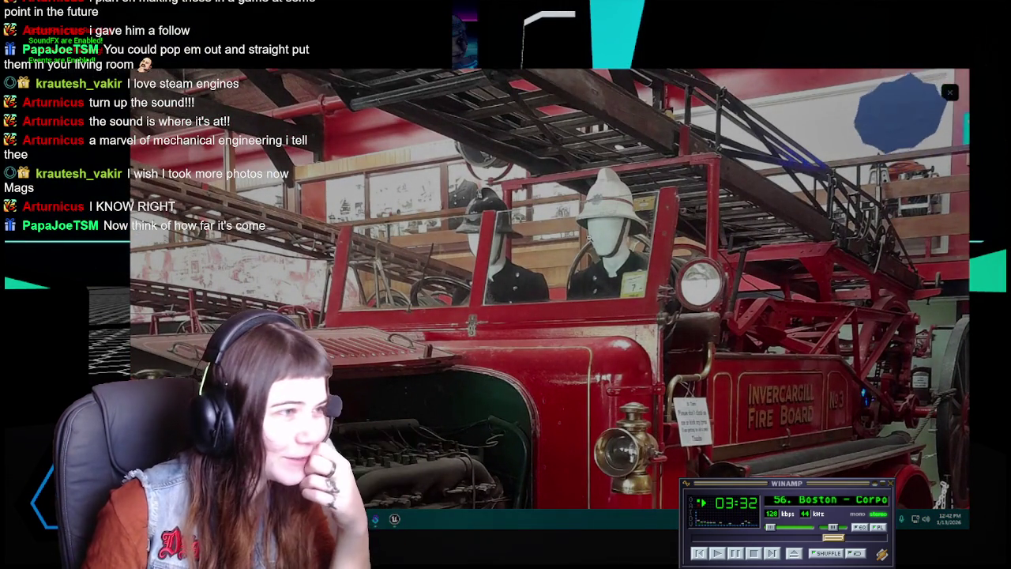
pyautogui.moveTo(593, 345); pyautogui.dragTo(590, 251)
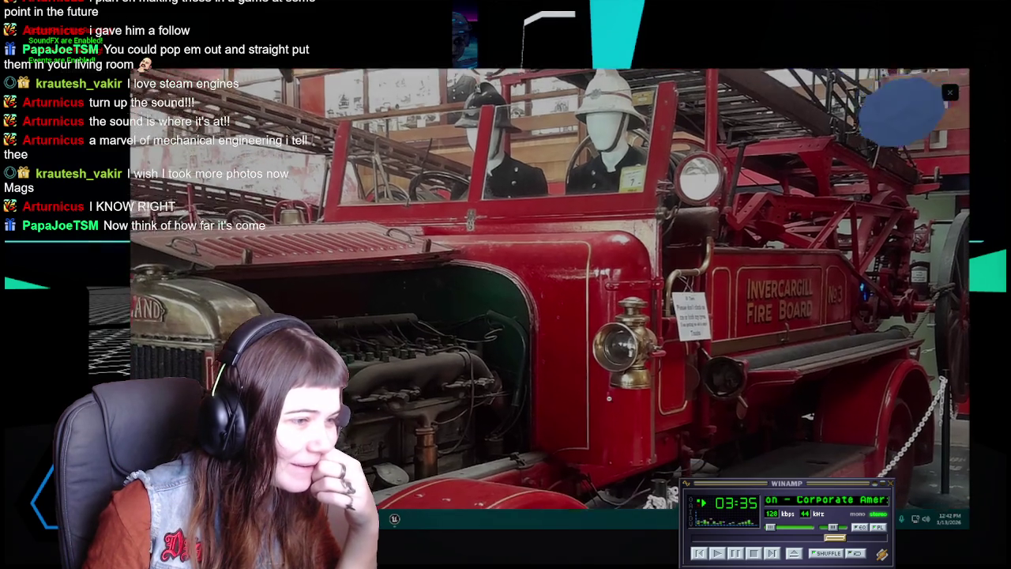
pyautogui.moveTo(693, 372); pyautogui.dragTo(611, 370)
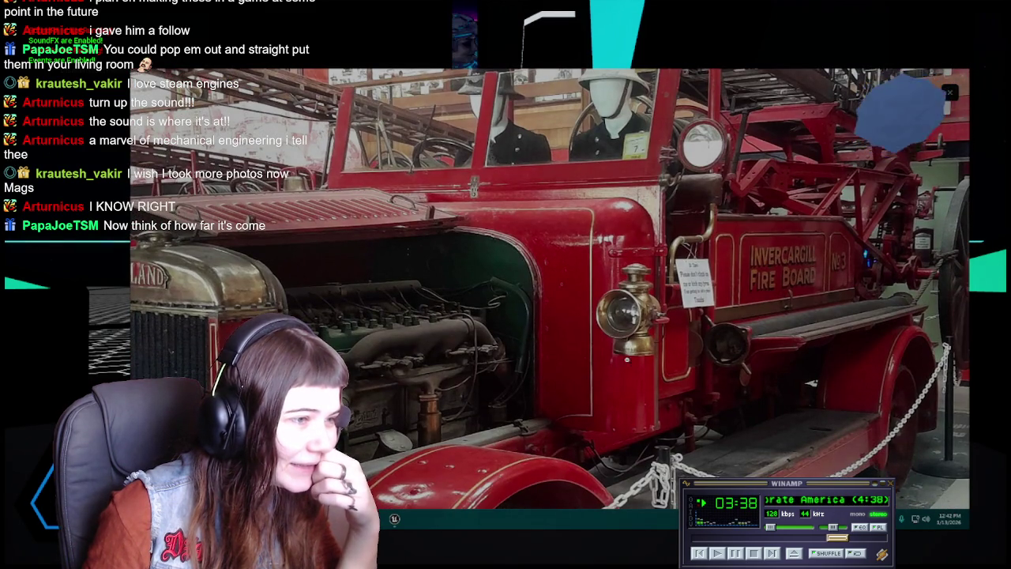
pyautogui.moveTo(622, 362); pyautogui.dragTo(623, 377)
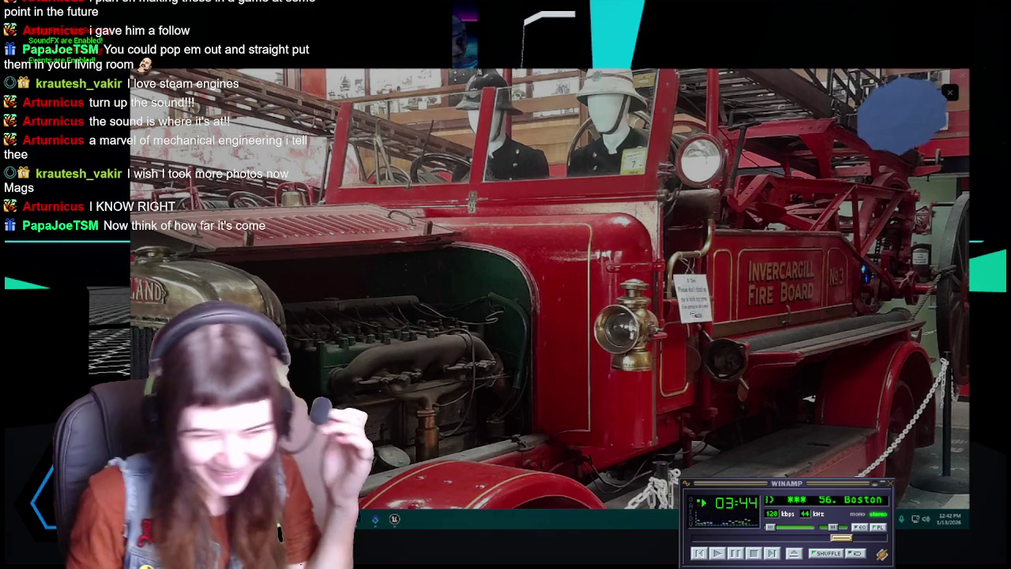
# Step: Zoom back out and advance to the side view of the No.3 ladder engine
pyautogui.scroll(-3, 664, 327)
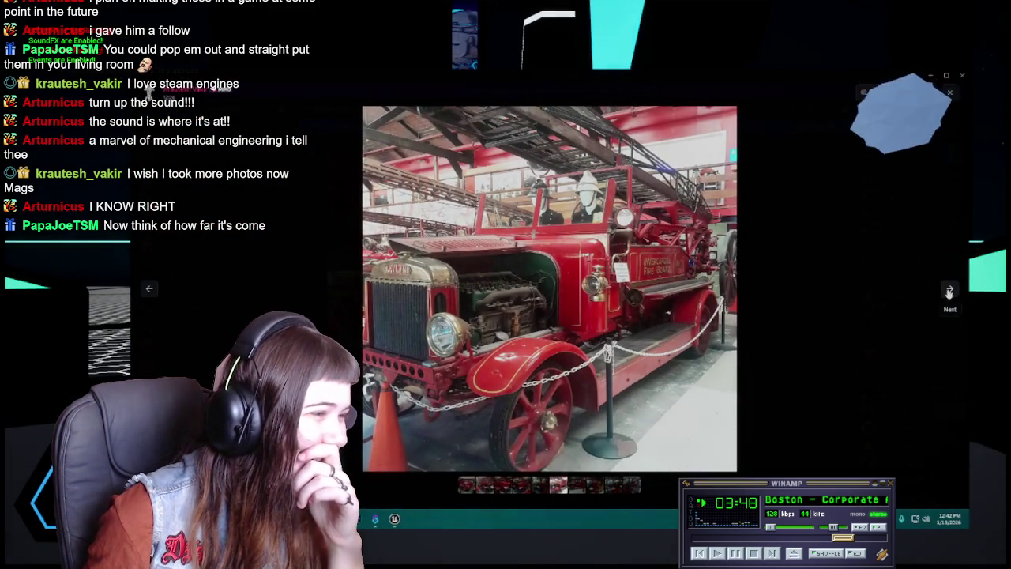
pyautogui.scroll(3, 472, 316)
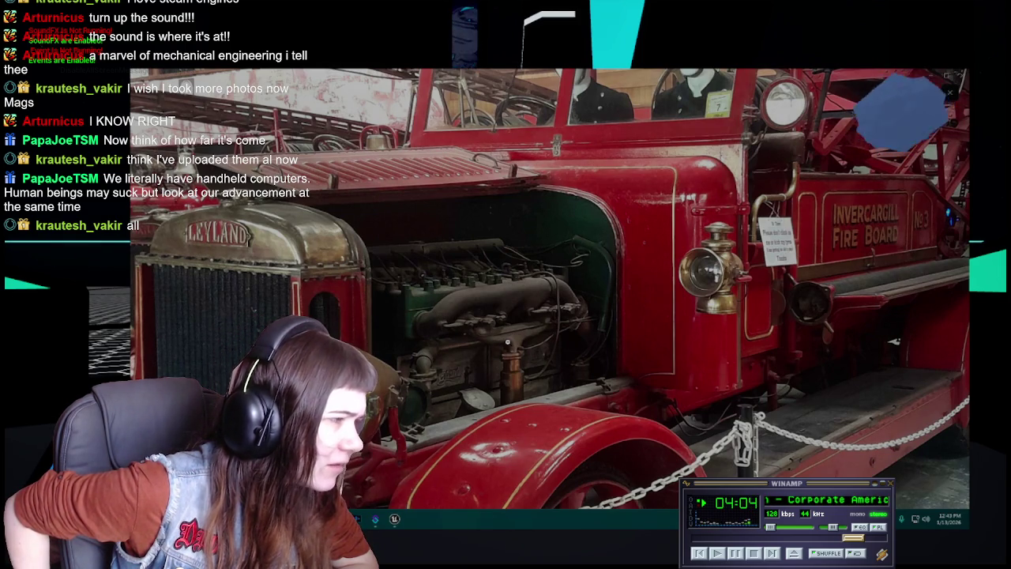
pyautogui.scroll(-1, 556, 315)
pyautogui.scroll(-1, 556, 315)
pyautogui.scroll(2, 577, 300)
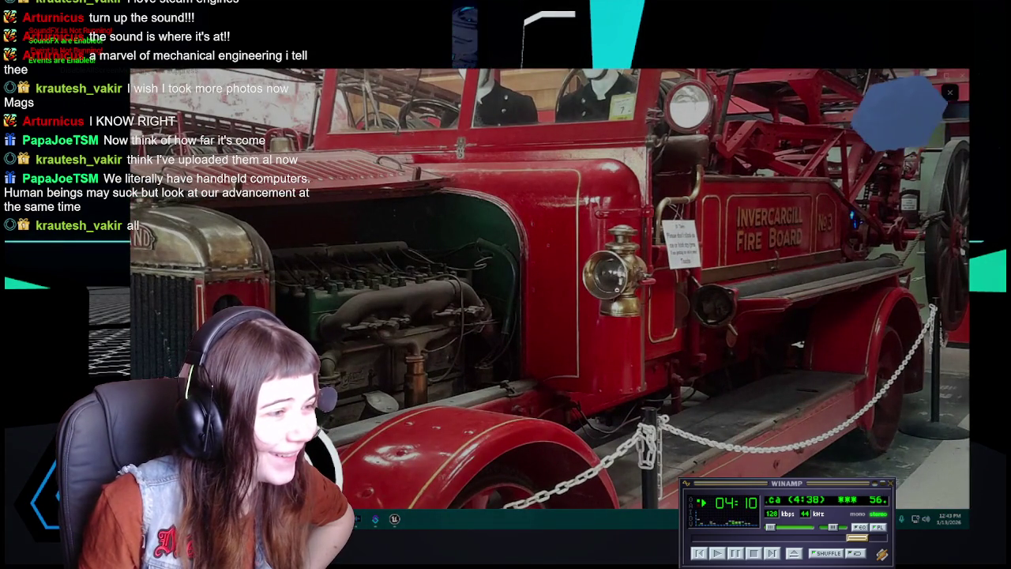
pyautogui.scroll(-2, 616, 289)
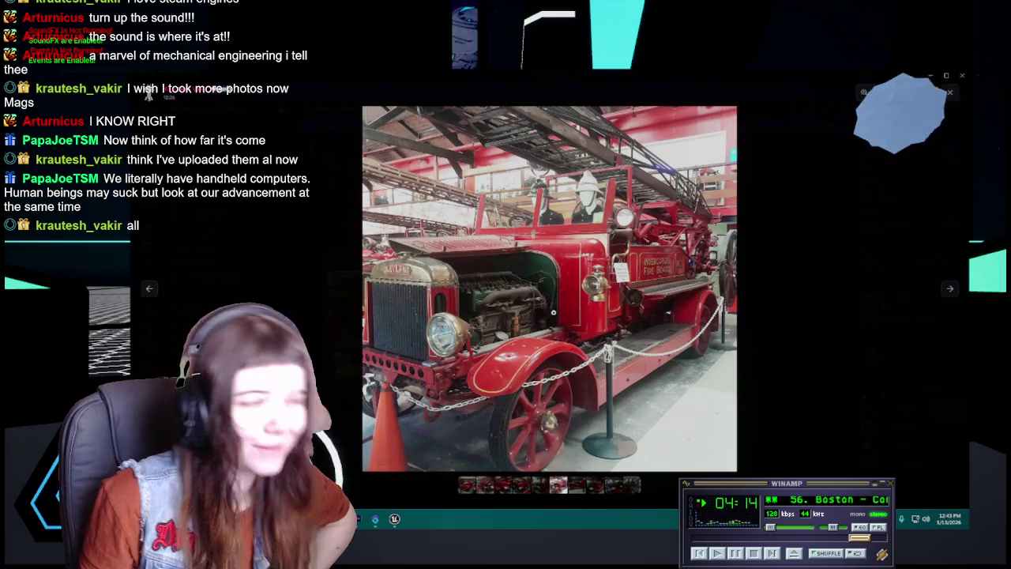
pyautogui.click(948, 291)
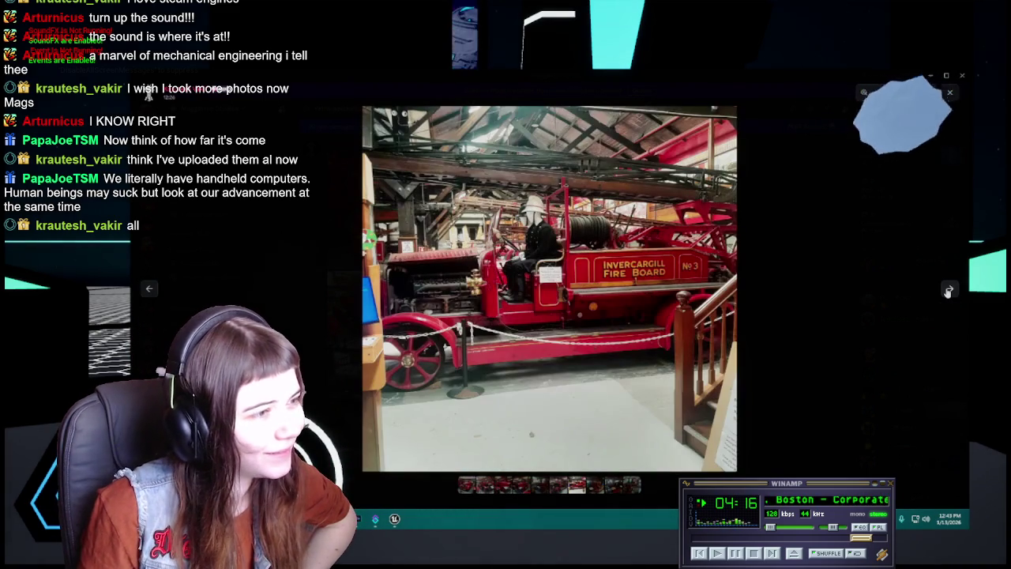
# Step: Zoom in and out on the No 3 engine, then enlarge the St Albans Taniwha steam fire engine
pyautogui.click(564, 283)
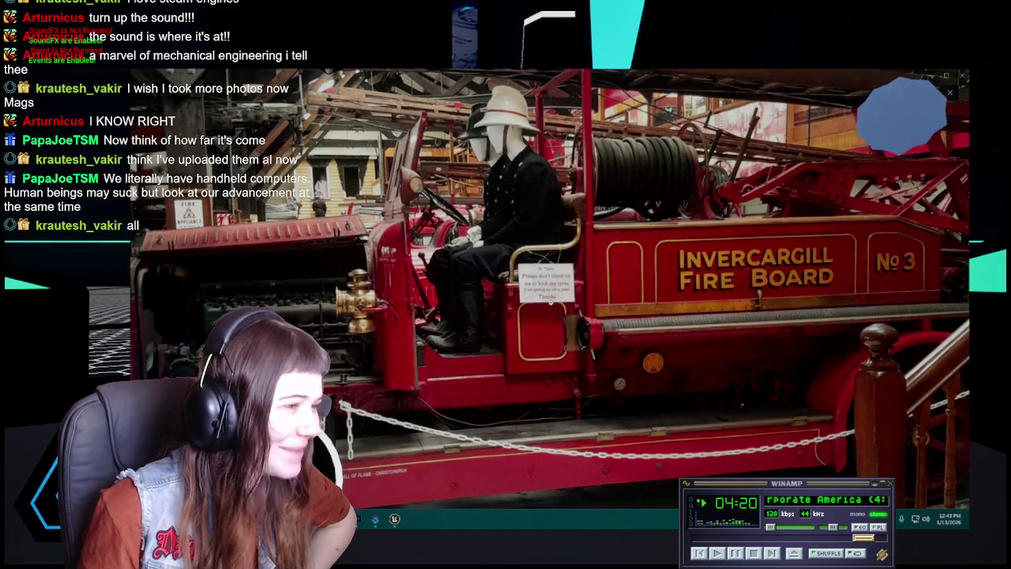
pyautogui.click(550, 302)
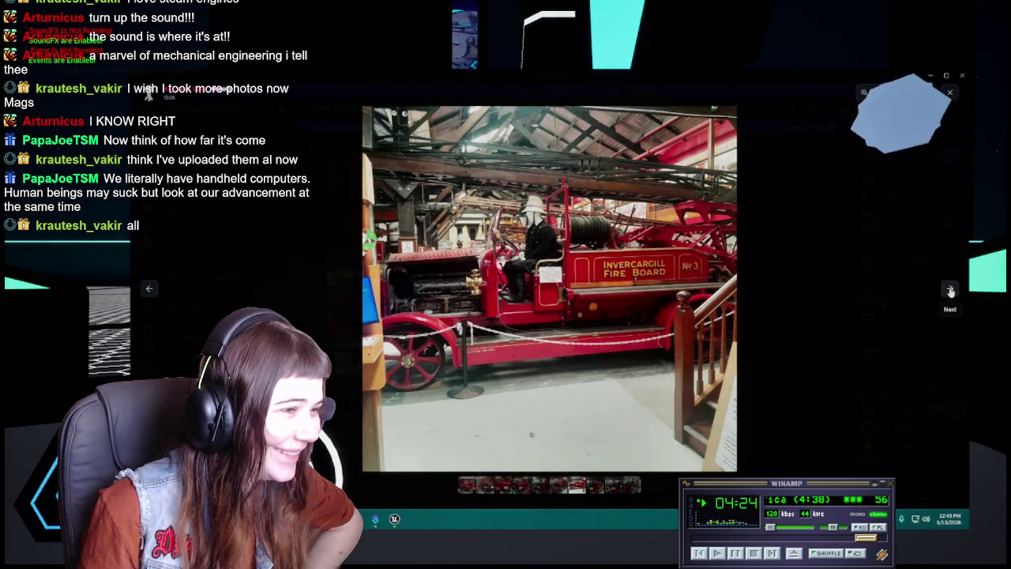
pyautogui.click(950, 291)
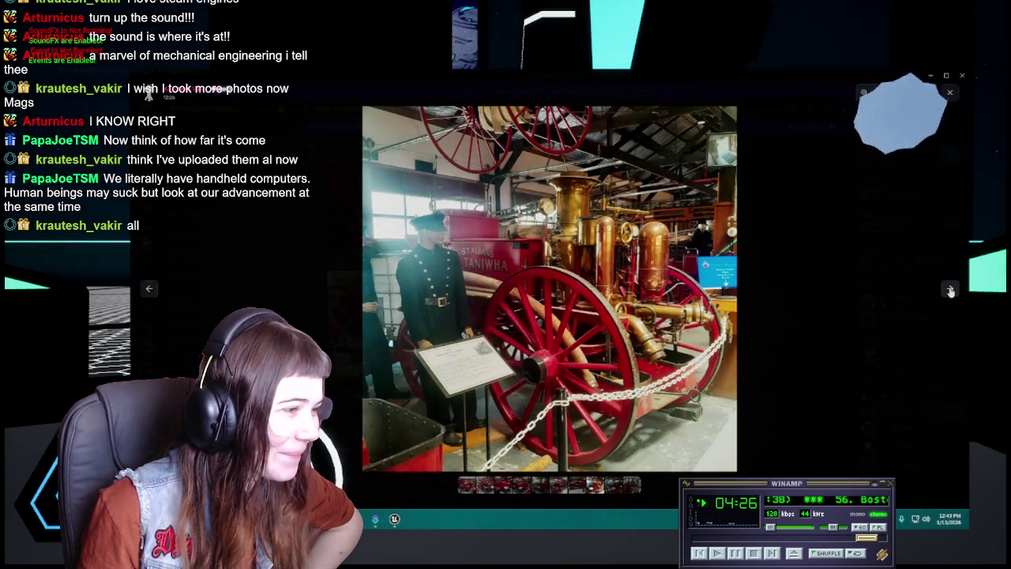
pyautogui.click(456, 360)
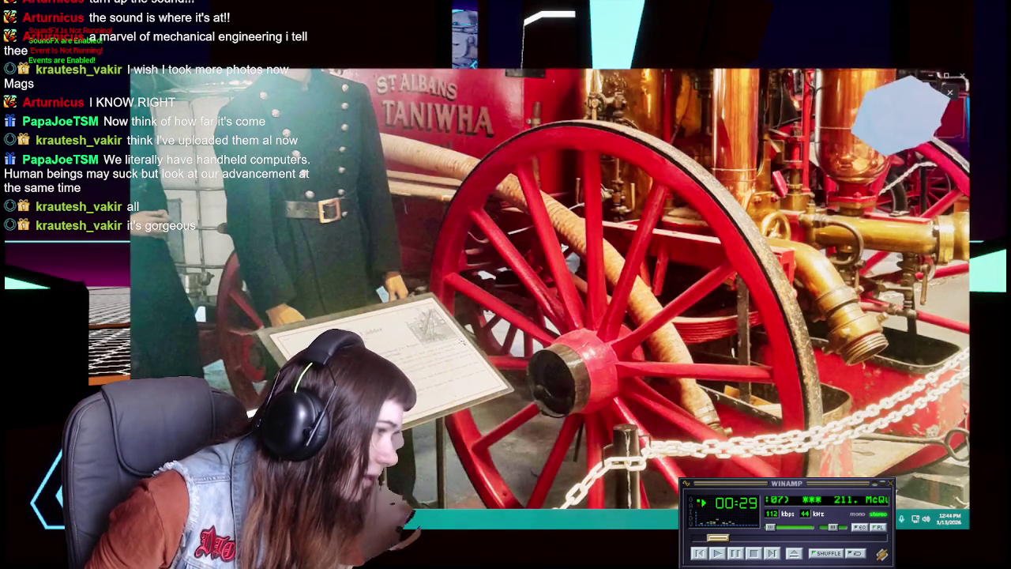
pyautogui.click(461, 341)
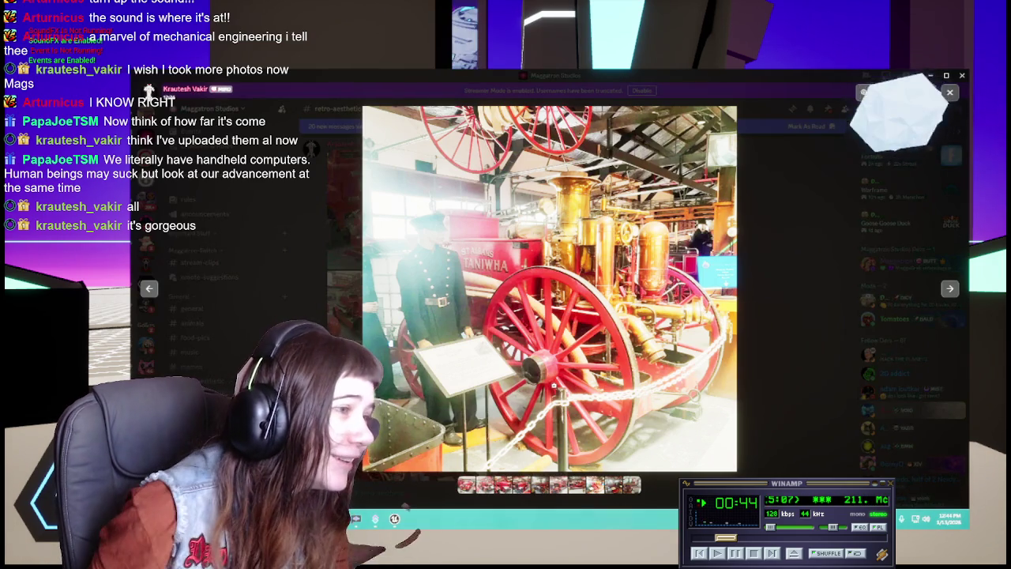
# Step: Zoom into the steam fire engine photo, adjust the zoom, then return to the fitted view
pyautogui.click(554, 384)
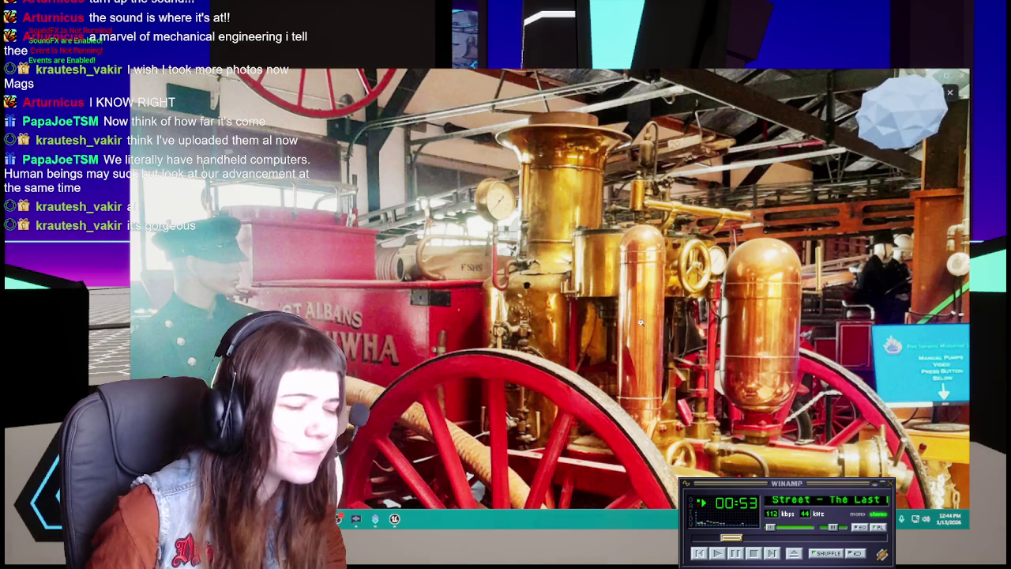
pyautogui.scroll(-2, 642, 349)
pyautogui.scroll(-1, 636, 340)
pyautogui.scroll(-1, 640, 334)
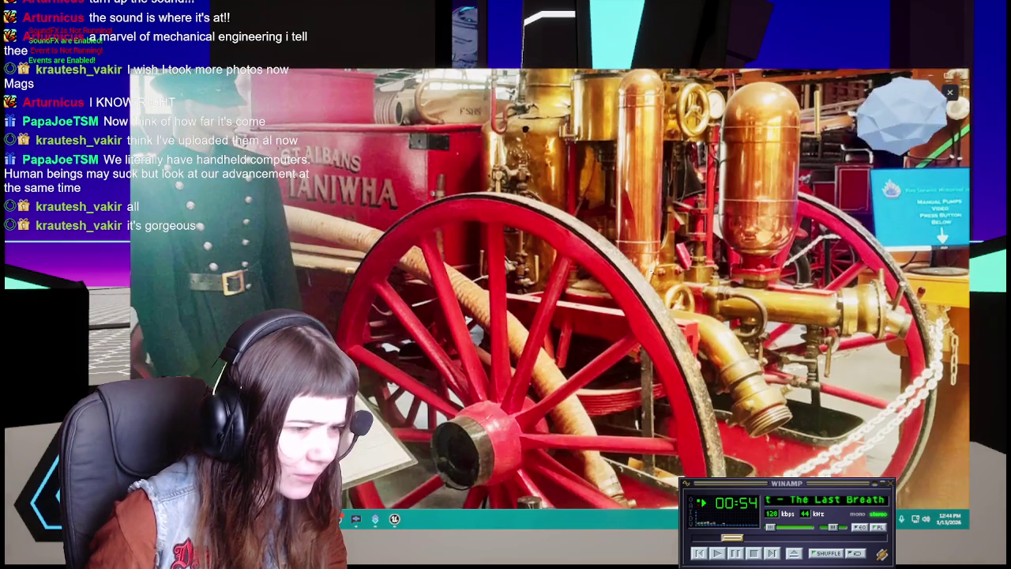
pyautogui.scroll(1, 673, 313)
pyautogui.scroll(2, 674, 313)
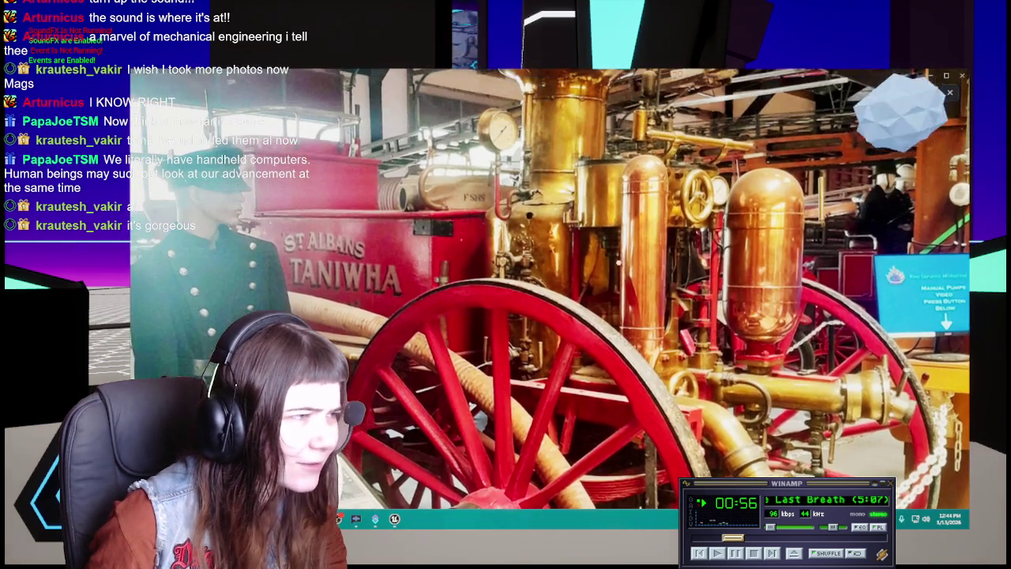
pyautogui.scroll(1, 673, 313)
pyautogui.scroll(-1, 604, 332)
pyautogui.scroll(-1, 622, 364)
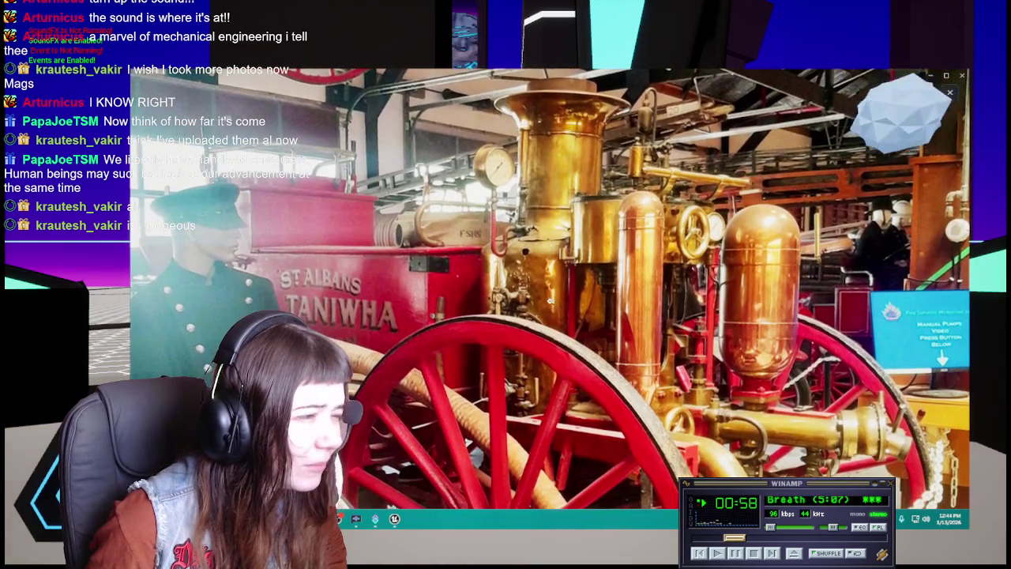
pyautogui.scroll(-1, 585, 347)
pyautogui.scroll(-1, 602, 359)
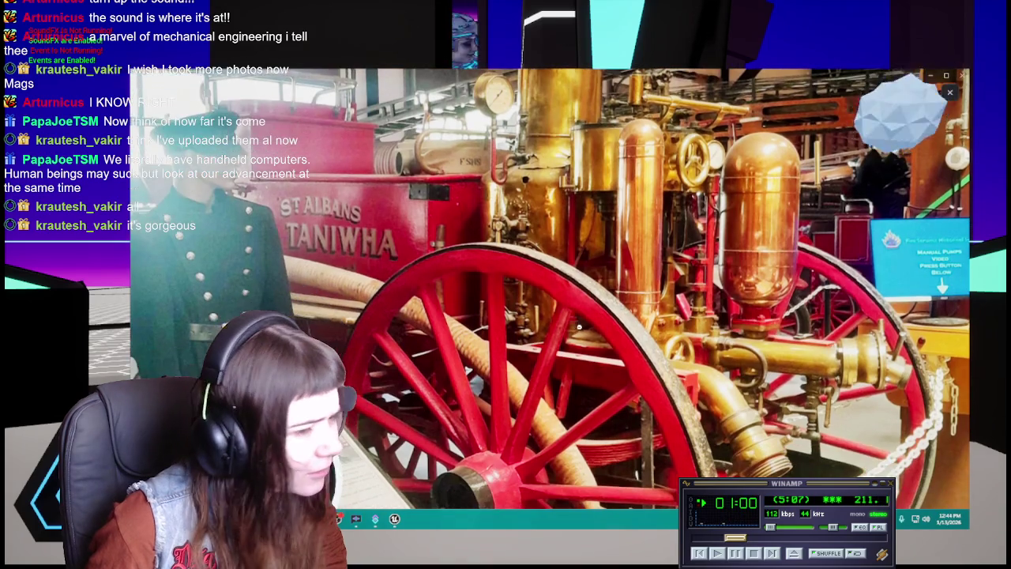
pyautogui.click(624, 328)
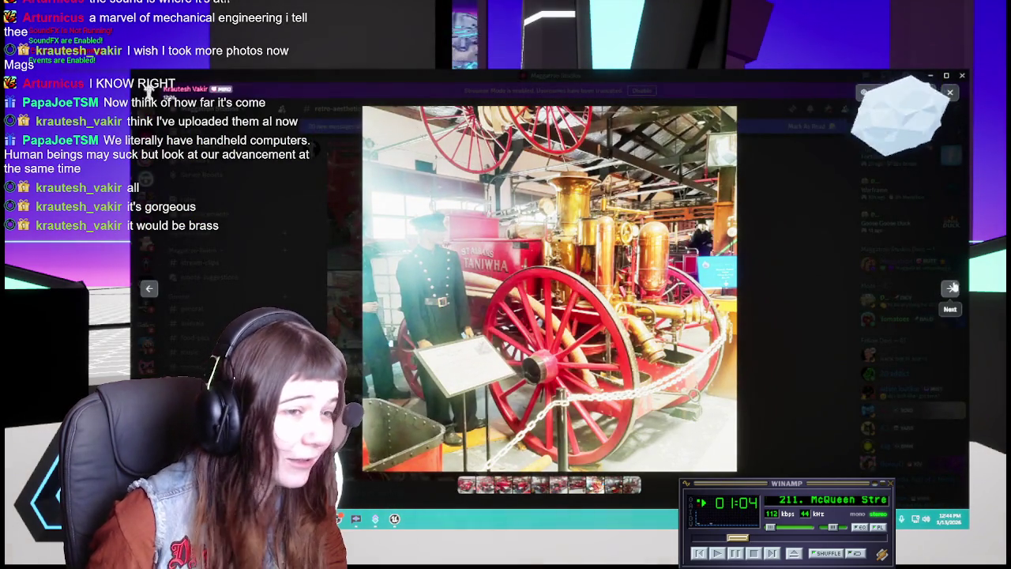
# Step: On the next fire engine photo, zoom on its placard, then advance to the 1873 Shand Mason Steamer
pyautogui.click(949, 291)
pyautogui.click(582, 363)
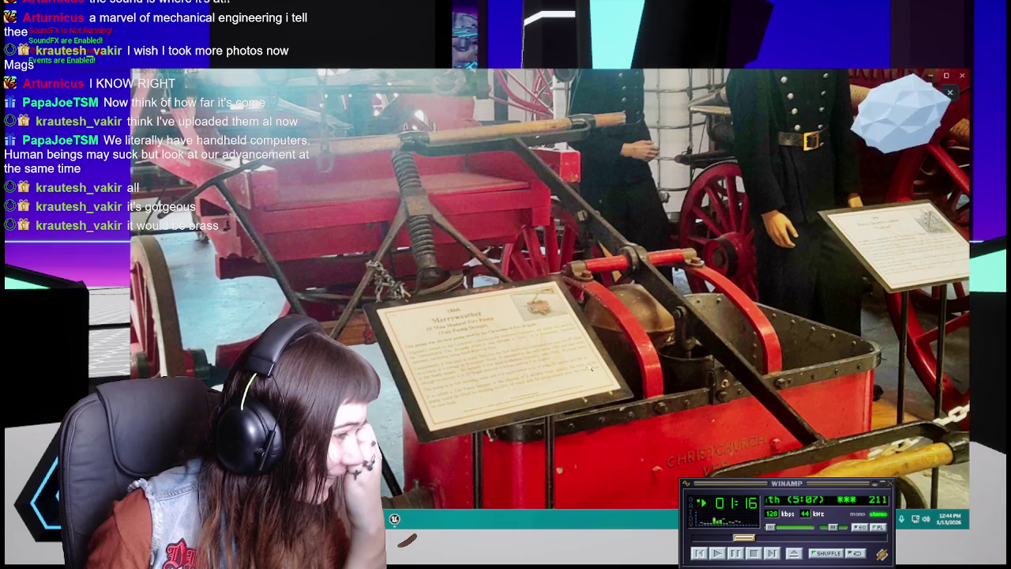
pyautogui.scroll(-1, 639, 313)
pyautogui.scroll(-1, 616, 312)
pyautogui.scroll(-1, 568, 308)
pyautogui.scroll(-1, 529, 306)
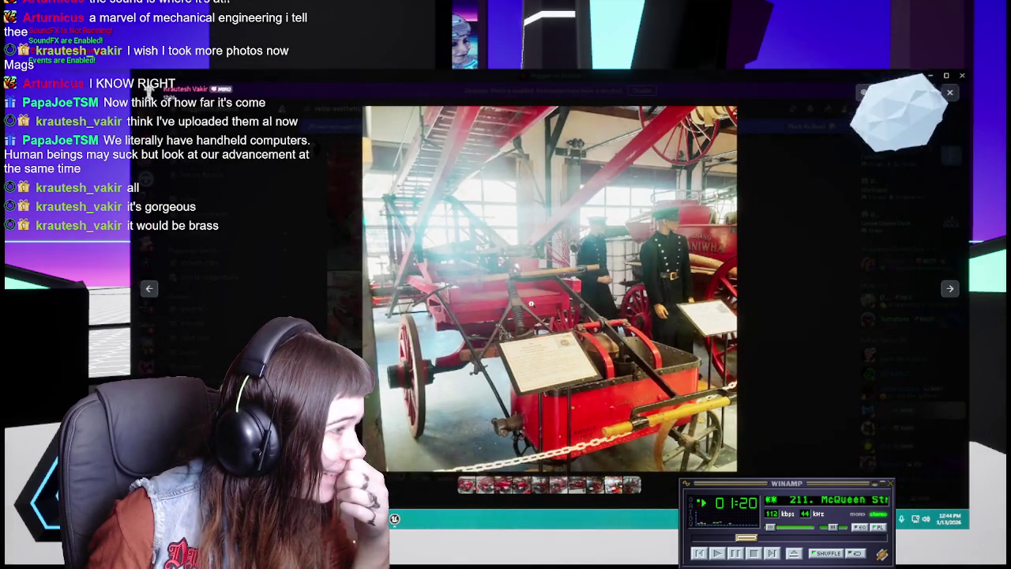
pyautogui.click(950, 292)
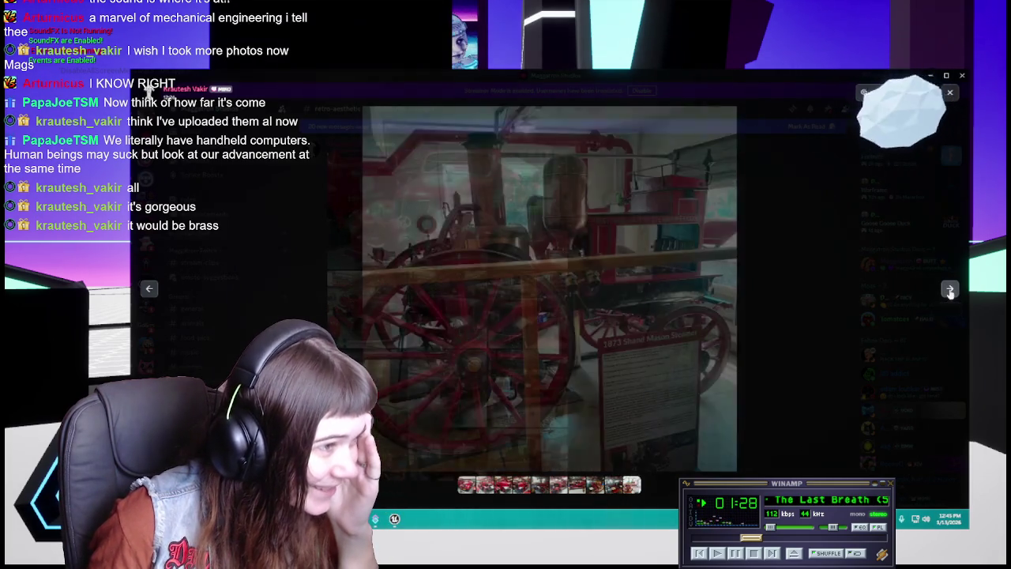
# Step: Zoom into the Shand Mason Steamer's information sign, pan to its title, and re-zoom
pyautogui.click(947, 292)
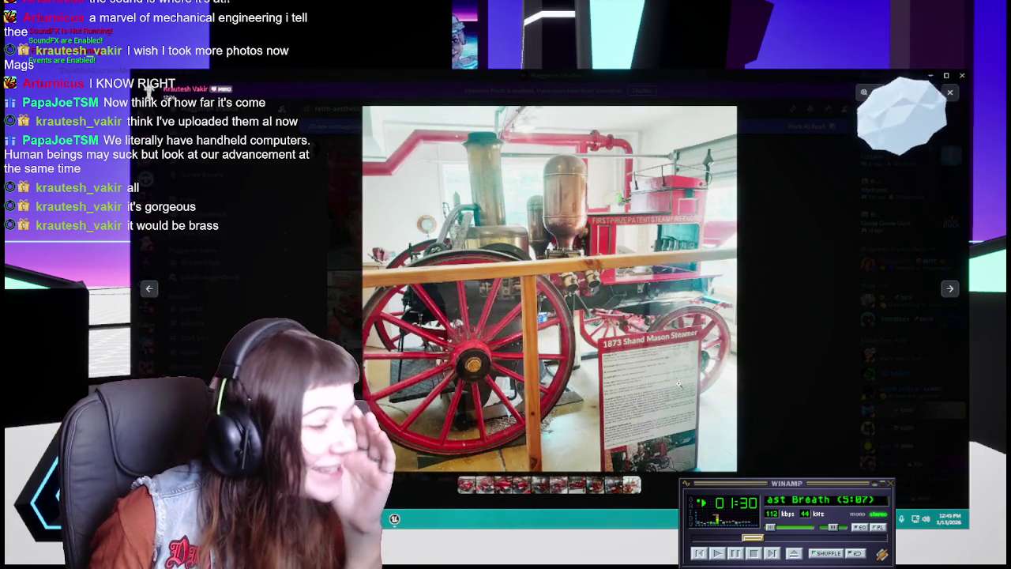
pyautogui.click(696, 363)
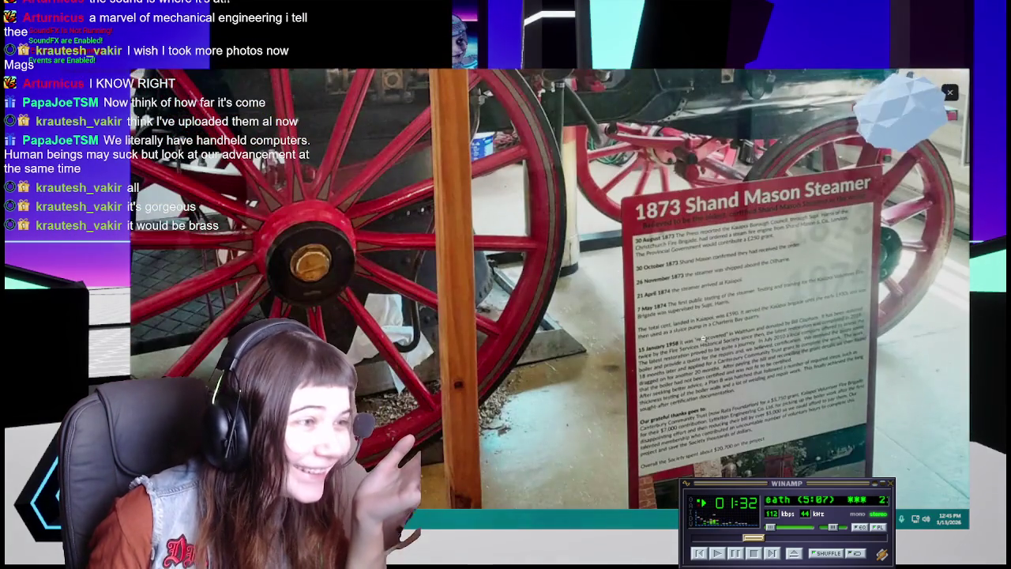
pyautogui.moveTo(695, 363); pyautogui.dragTo(702, 323)
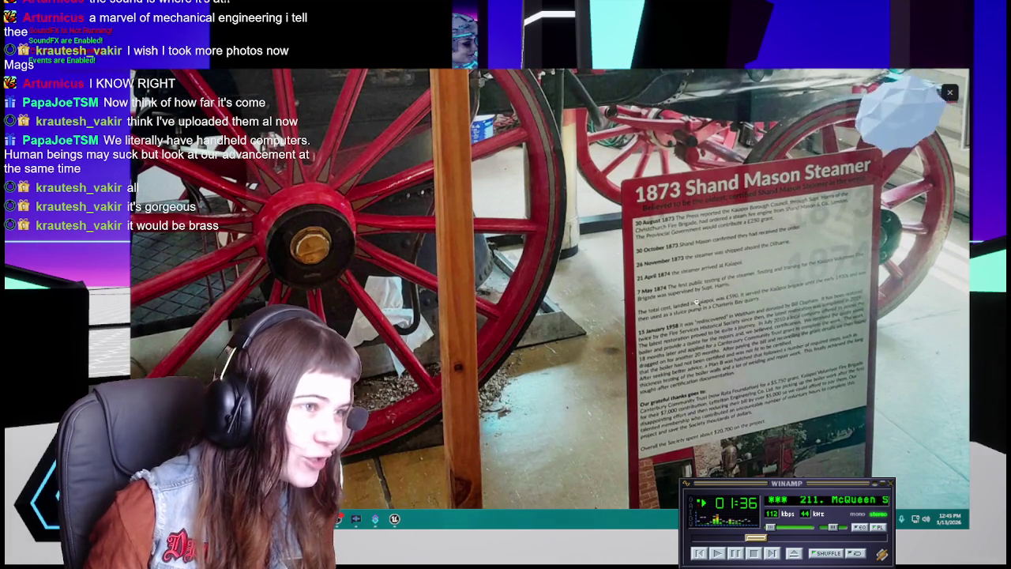
pyautogui.click(696, 302)
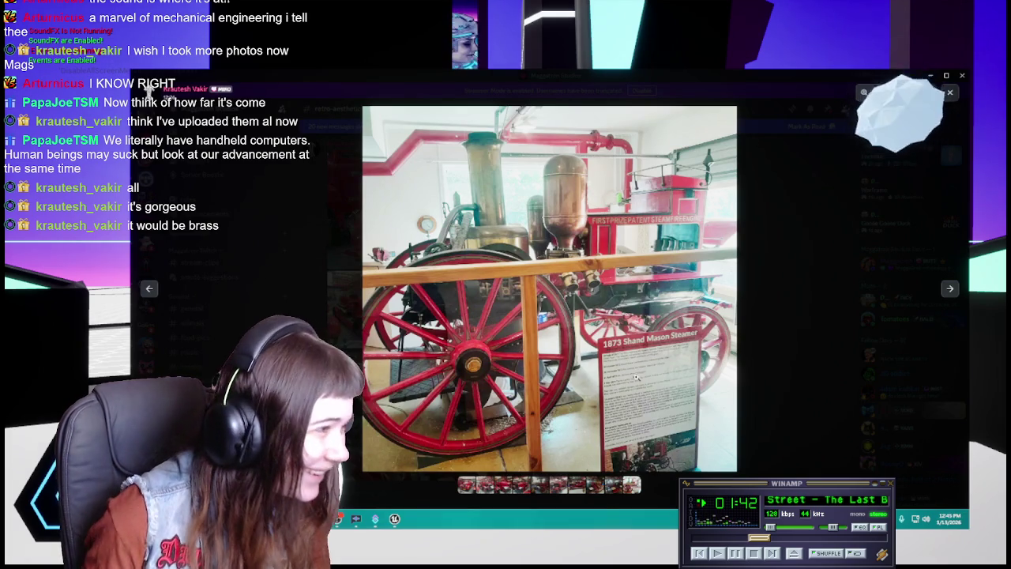
pyautogui.click(663, 430)
pyautogui.scroll(-1, 664, 430)
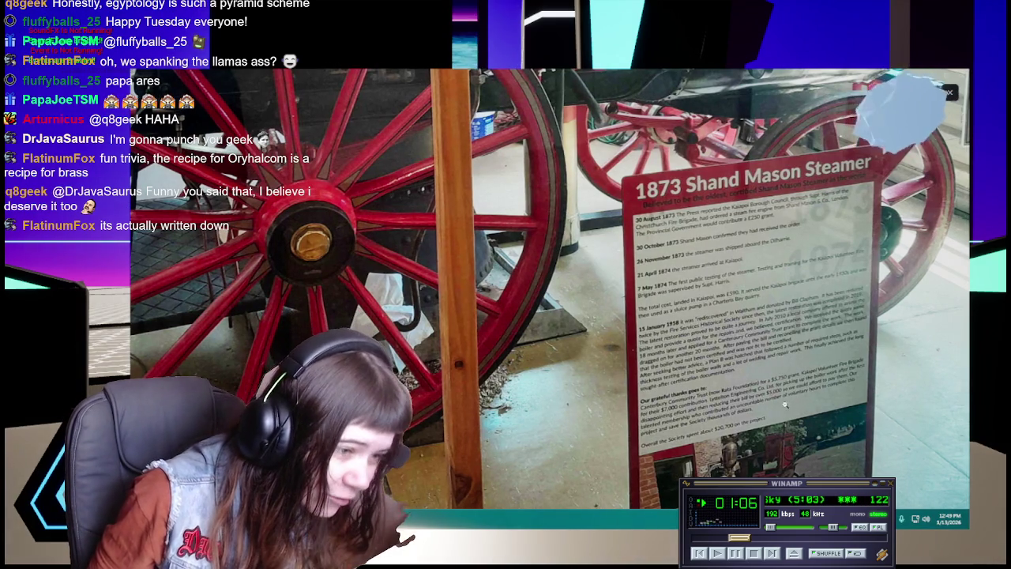
pyautogui.press('Right')
# Step: Zoom out of the steamer, view the red Waikanae fire truck, and close the viewer
pyautogui.click(781, 395)
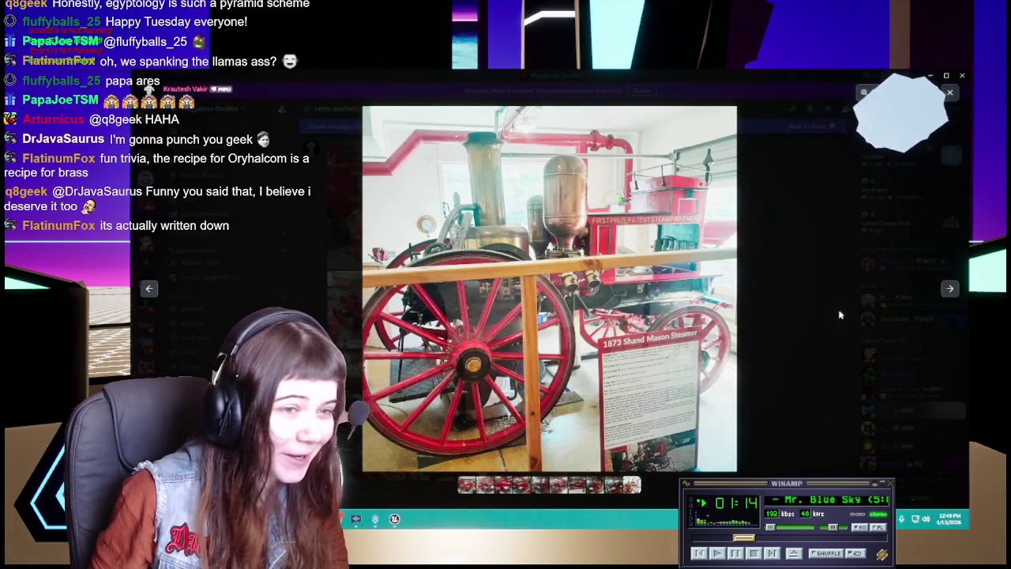
pyautogui.click(945, 289)
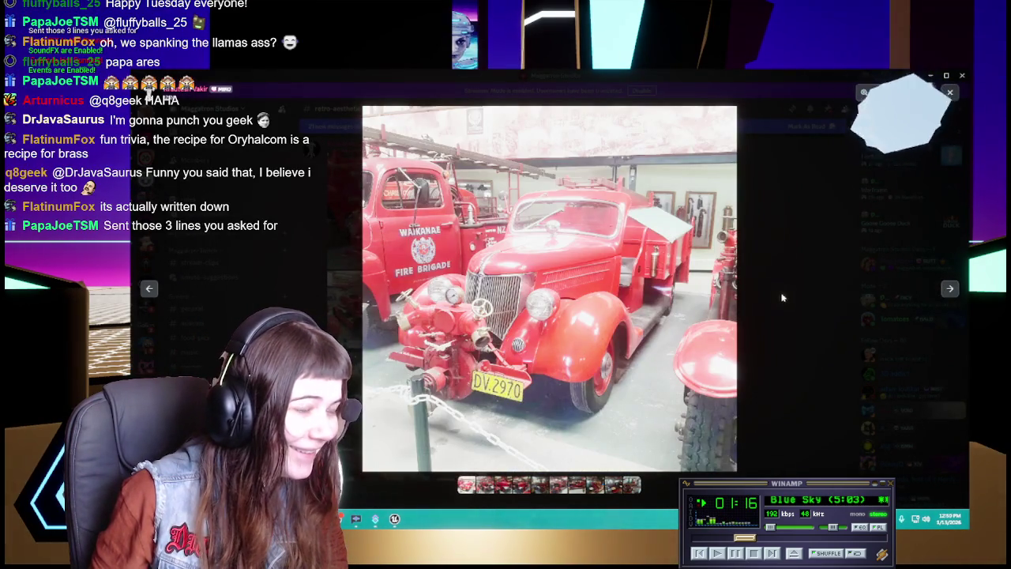
pyautogui.click(832, 289)
# Step: Scroll down to the rocket post and open the Saturn 1B rocket photo full size
pyautogui.scroll(-2, 598, 298)
pyautogui.scroll(-3, 598, 299)
pyautogui.scroll(-1, 597, 298)
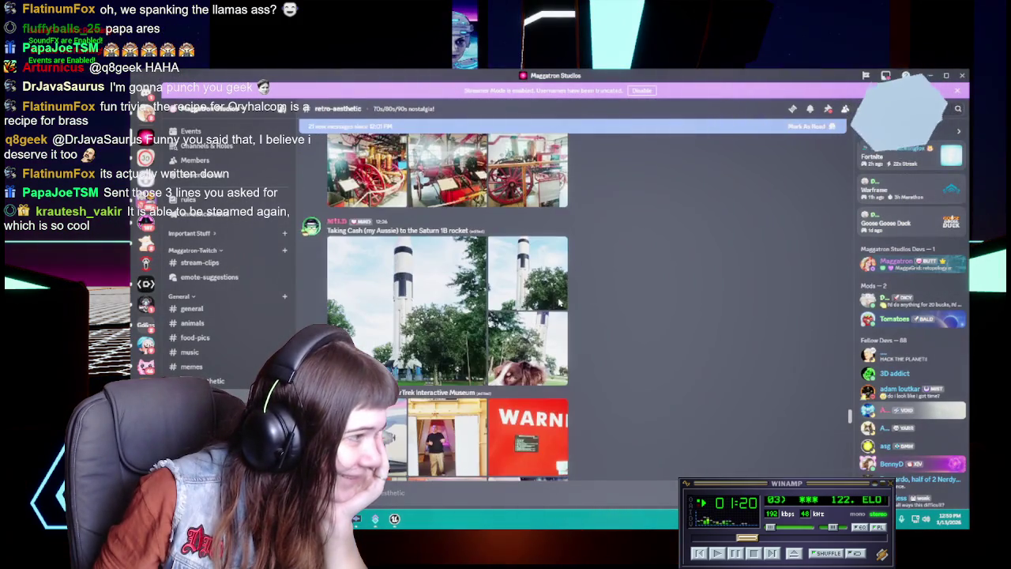
pyautogui.scroll(-1, 598, 298)
pyautogui.moveTo(424, 281)
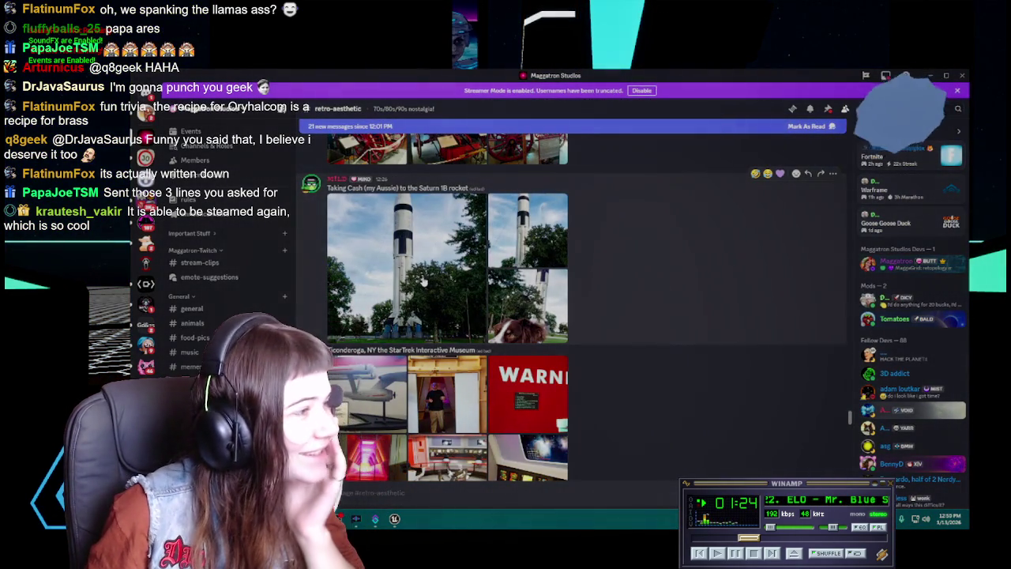
pyautogui.click(441, 255)
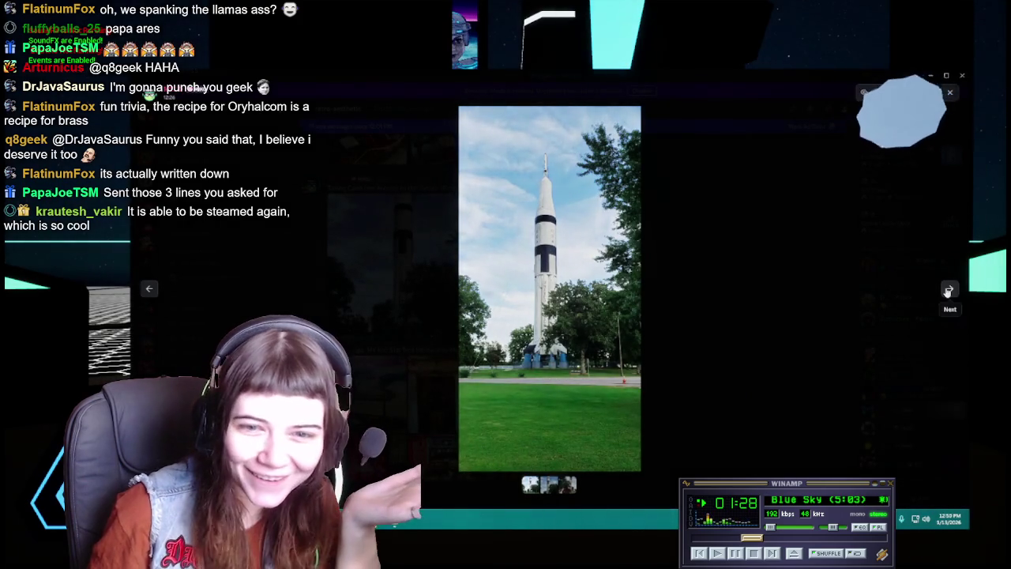
# Step: Advance to the dog posing before the rocket and zoom in and out on its face
pyautogui.click(949, 291)
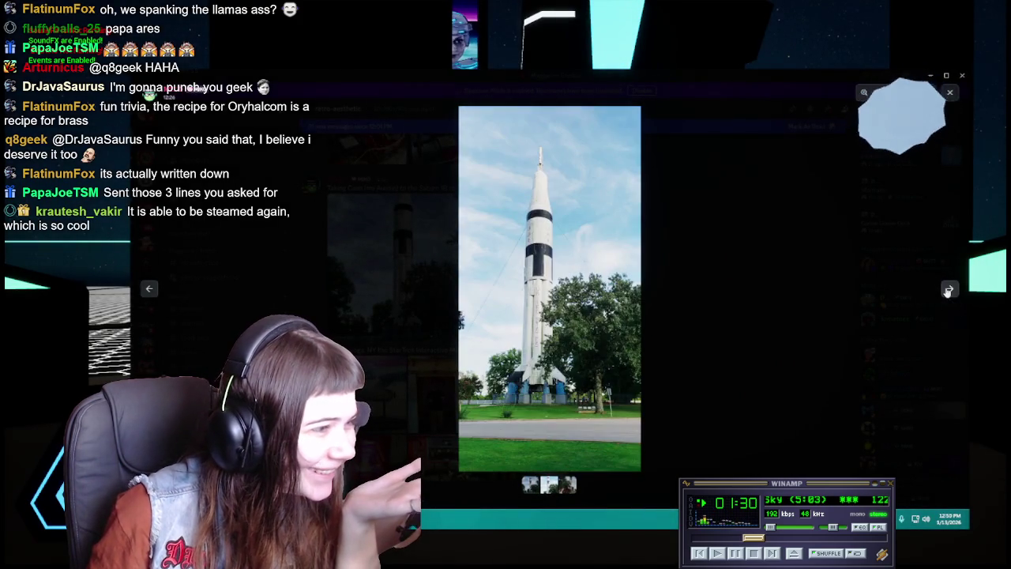
pyautogui.click(948, 292)
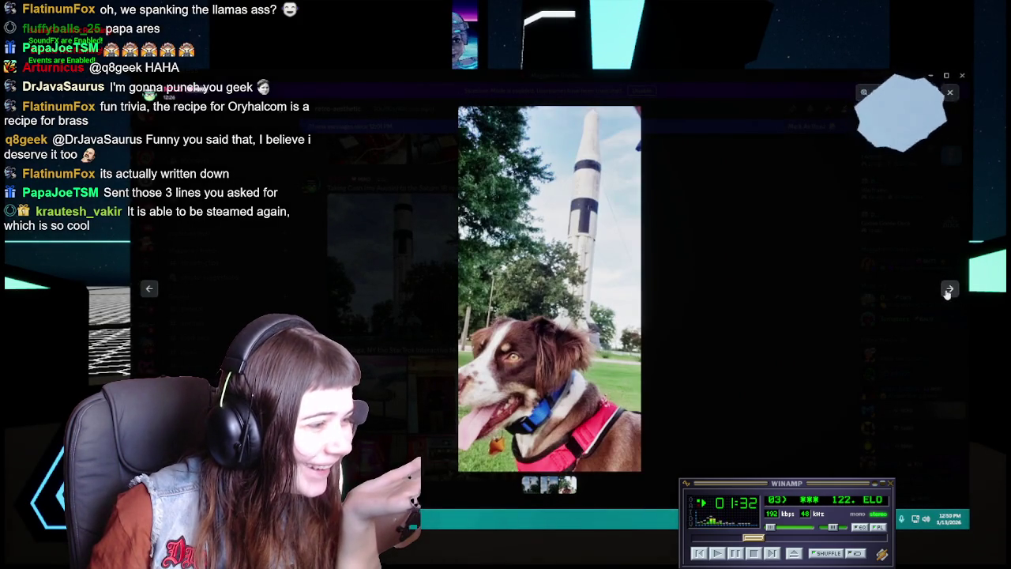
pyautogui.click(509, 399)
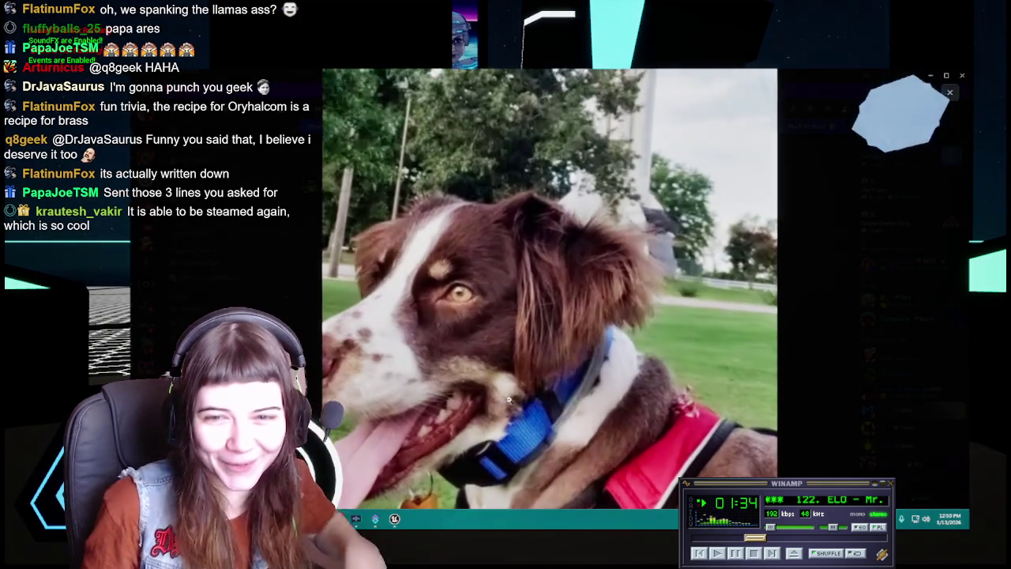
pyautogui.click(634, 196)
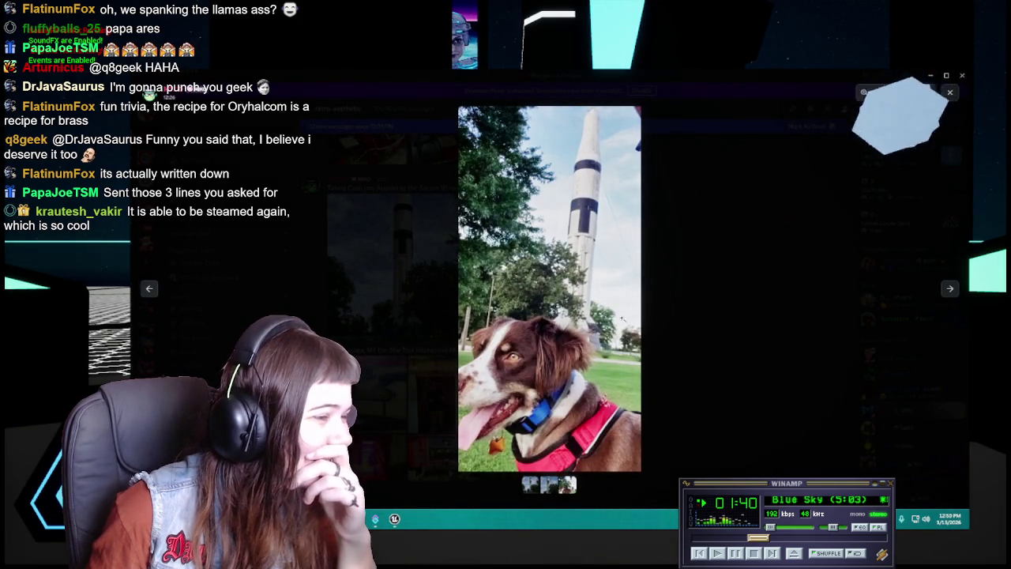
# Step: View two more rocket photos, close the viewer, and open the Enterprise model photo
pyautogui.click(951, 289)
pyautogui.click(951, 290)
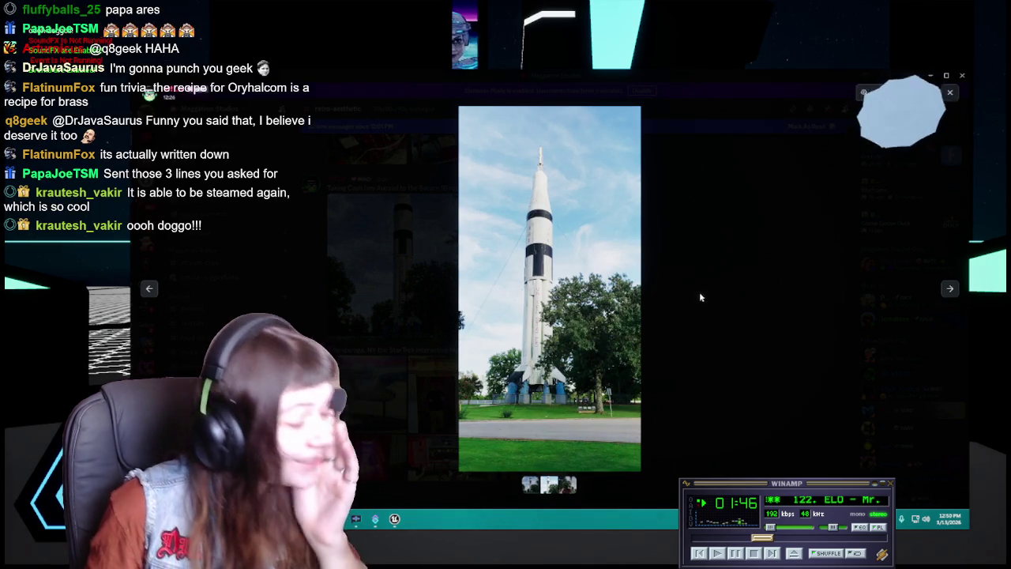
pyautogui.click(700, 294)
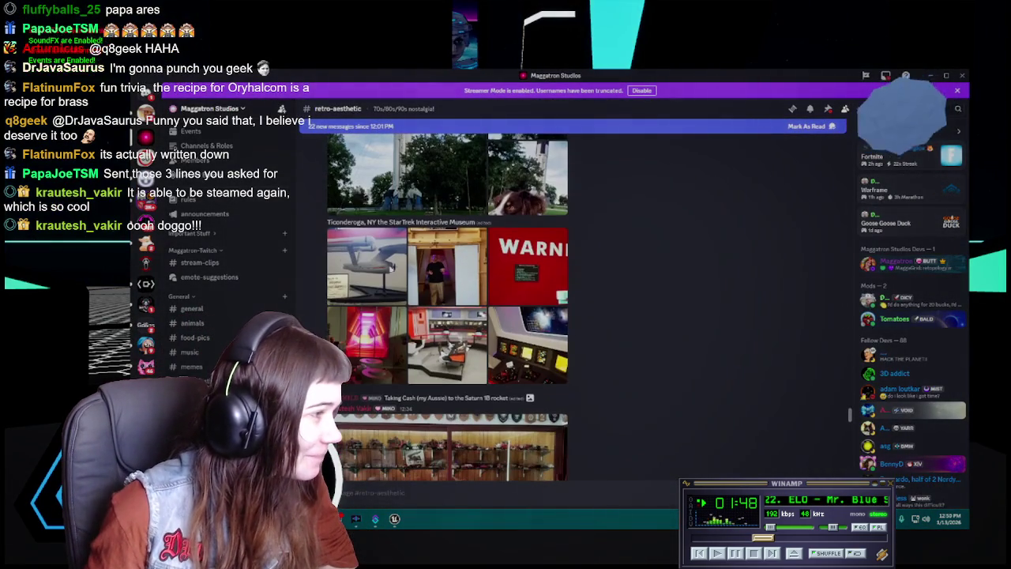
pyautogui.moveTo(367, 316)
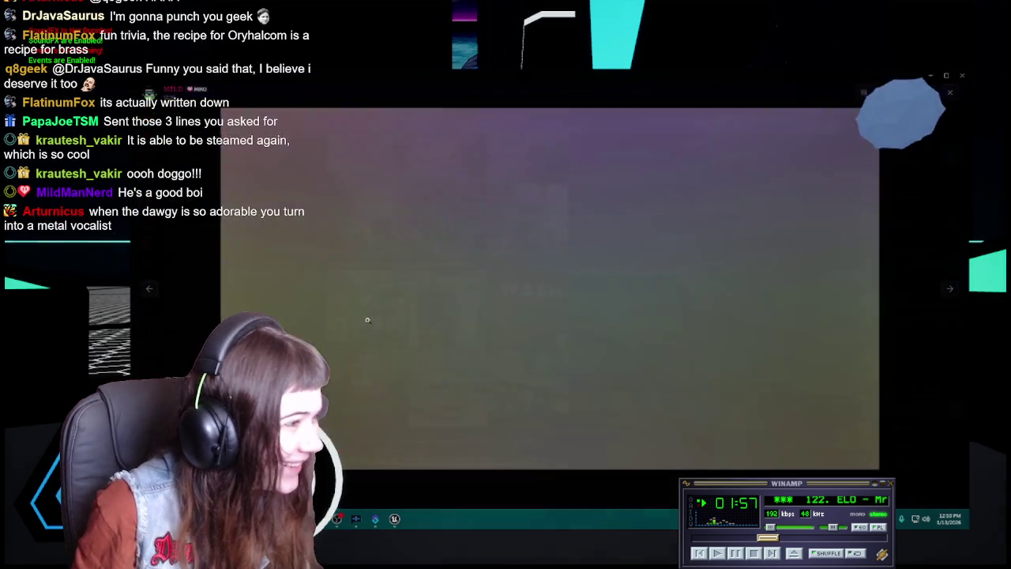
pyautogui.click(366, 323)
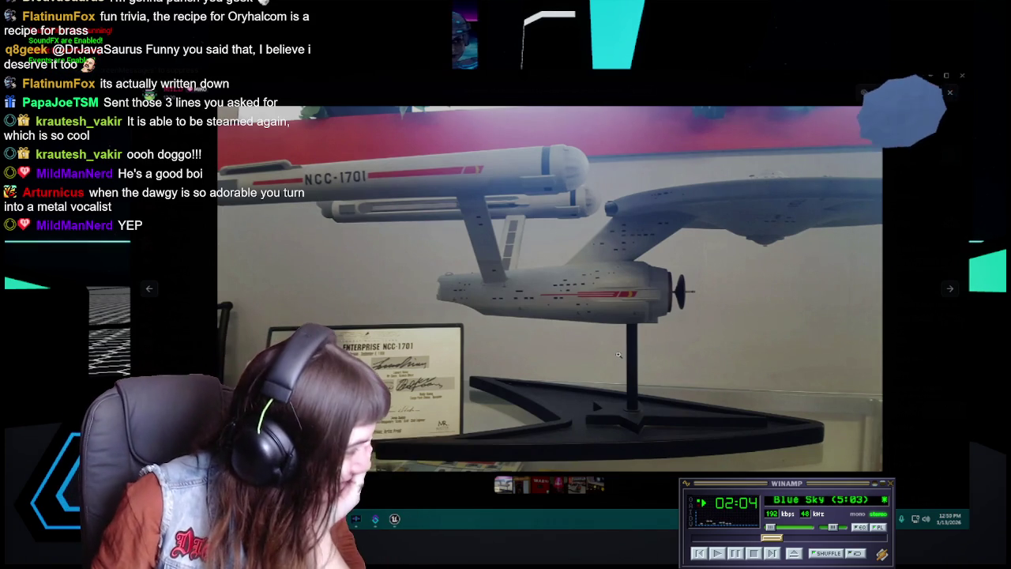
# Step: Advance three photos from the Enterprise model, past the Desilu stage and WARNING panel, to the glowing tunnel set
pyautogui.click(949, 292)
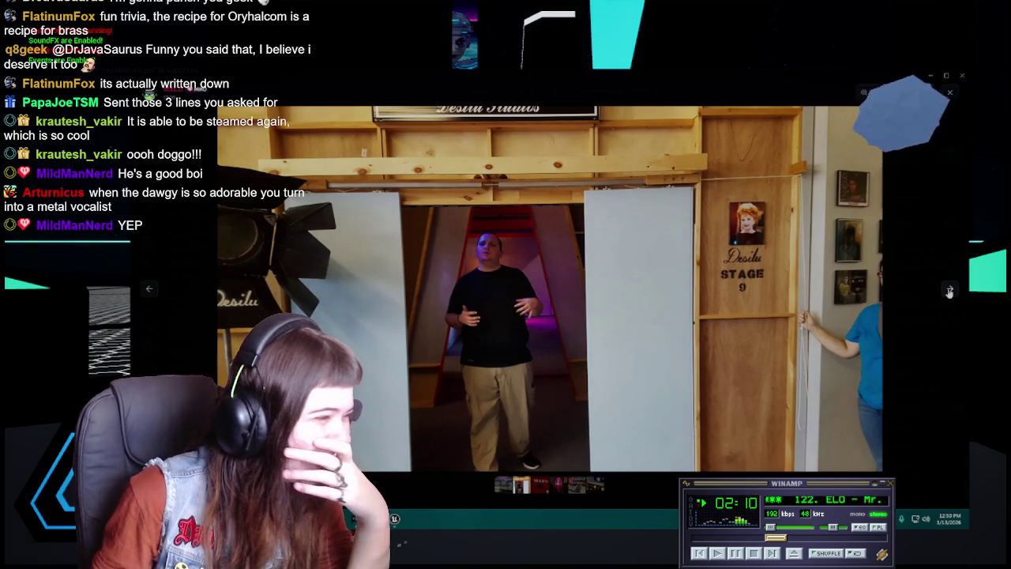
pyautogui.click(949, 292)
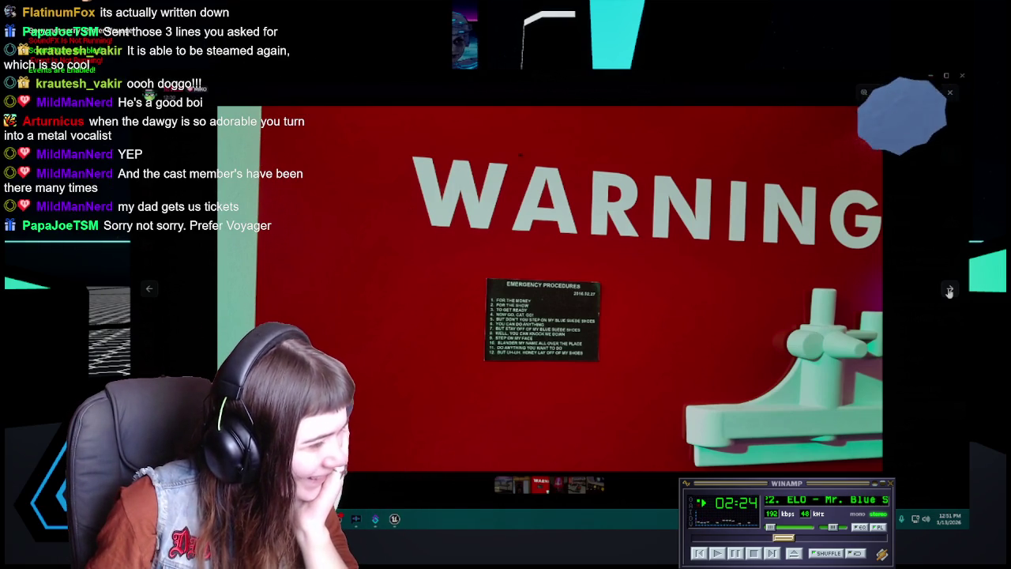
pyautogui.click(949, 292)
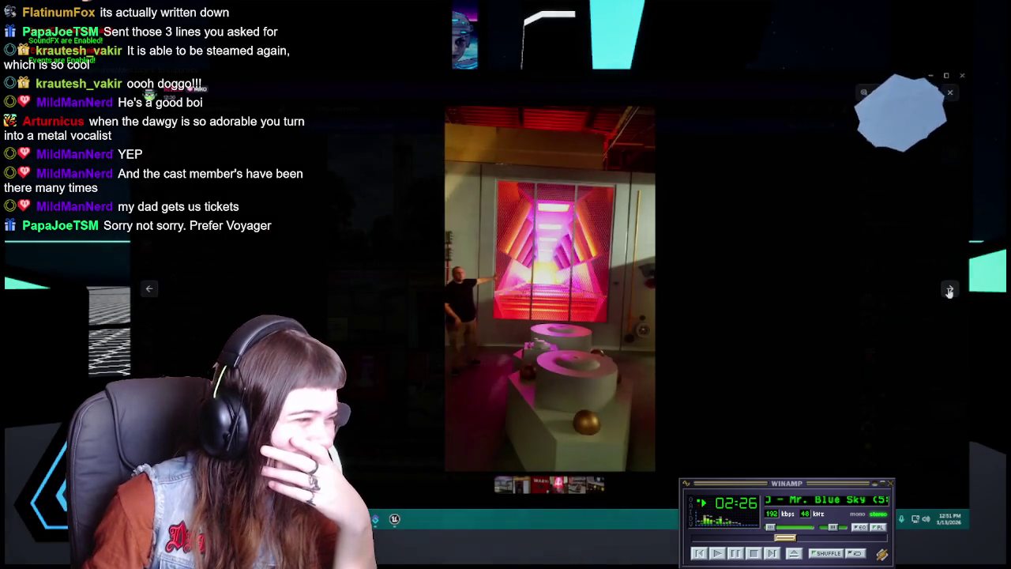
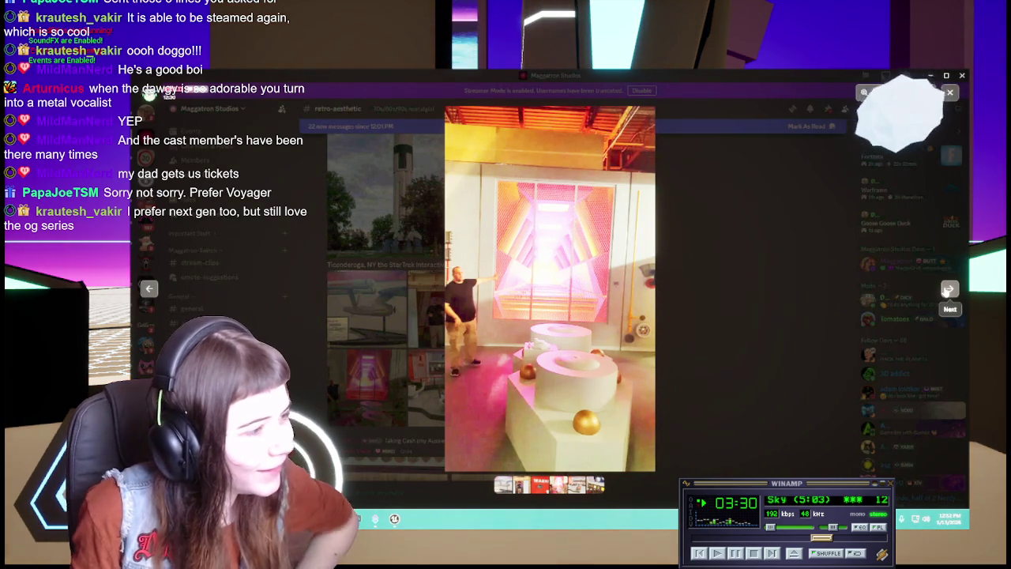
# Step: Briefly zoom the portal photo, skip two photos ahead, then zoom and pan the console's button panels
pyautogui.click(543, 307)
pyautogui.click(542, 308)
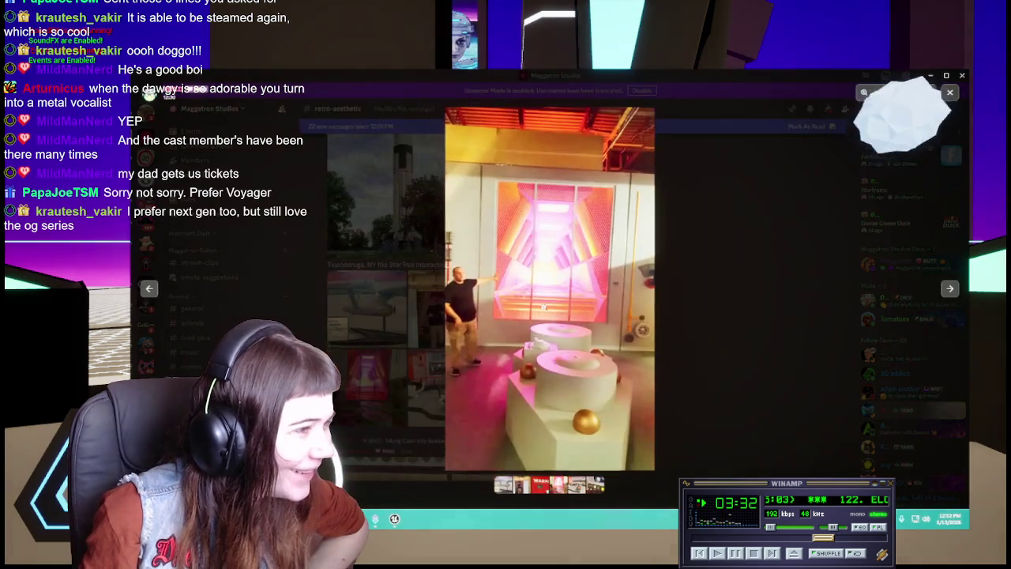
pyautogui.click(949, 289)
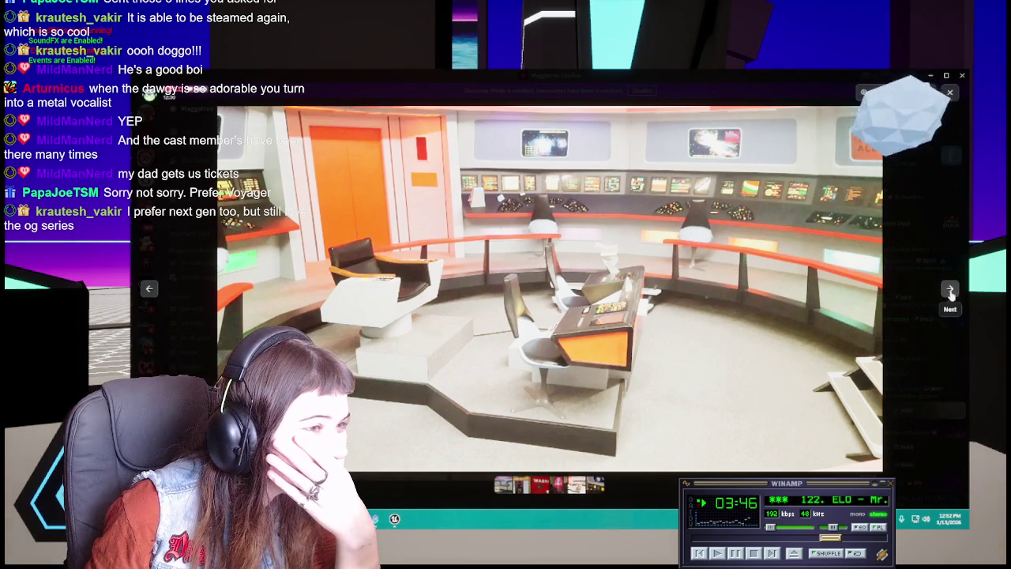
pyautogui.click(950, 290)
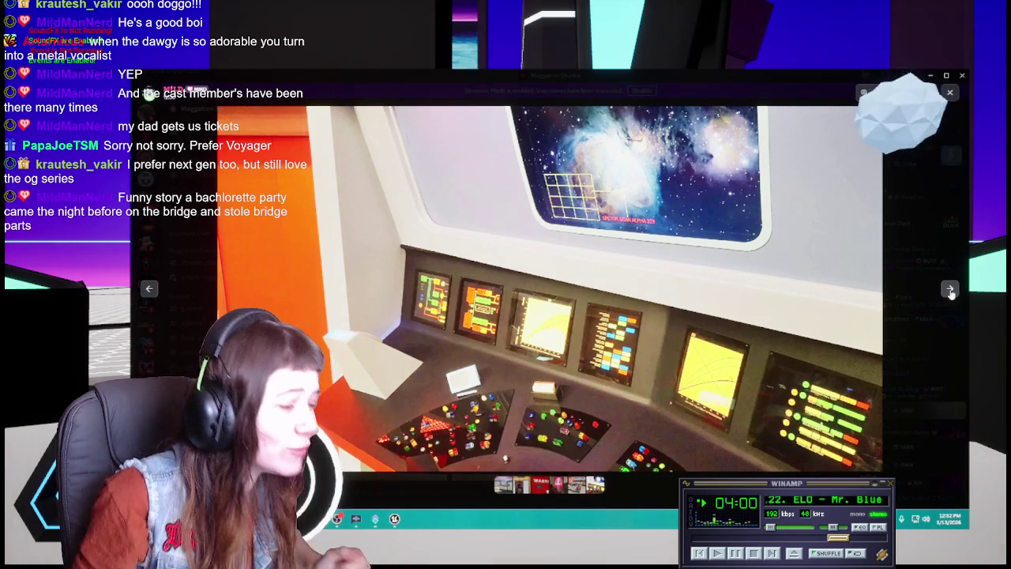
pyautogui.scroll(3, 474, 394)
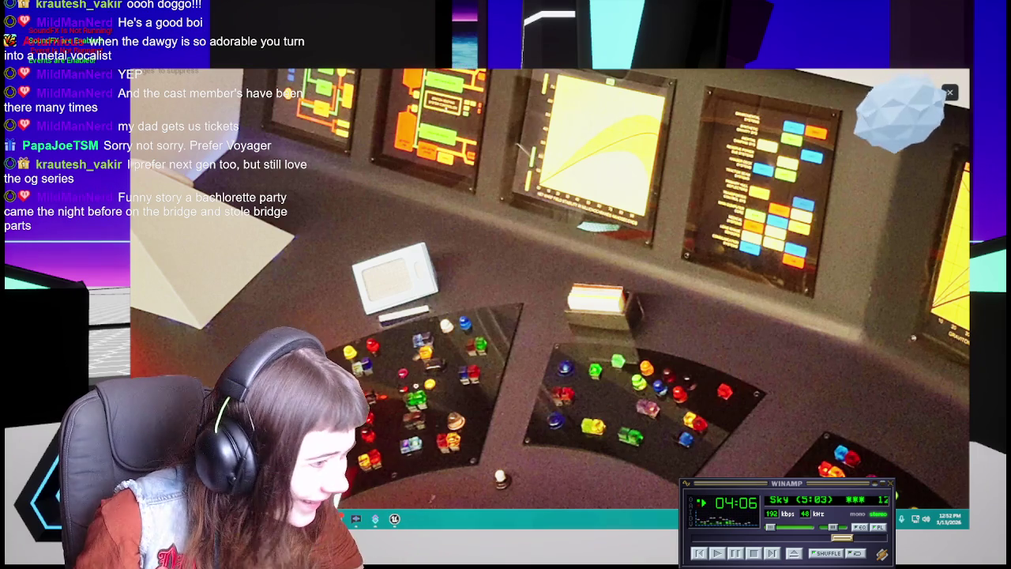
pyautogui.moveTo(484, 366); pyautogui.dragTo(561, 400)
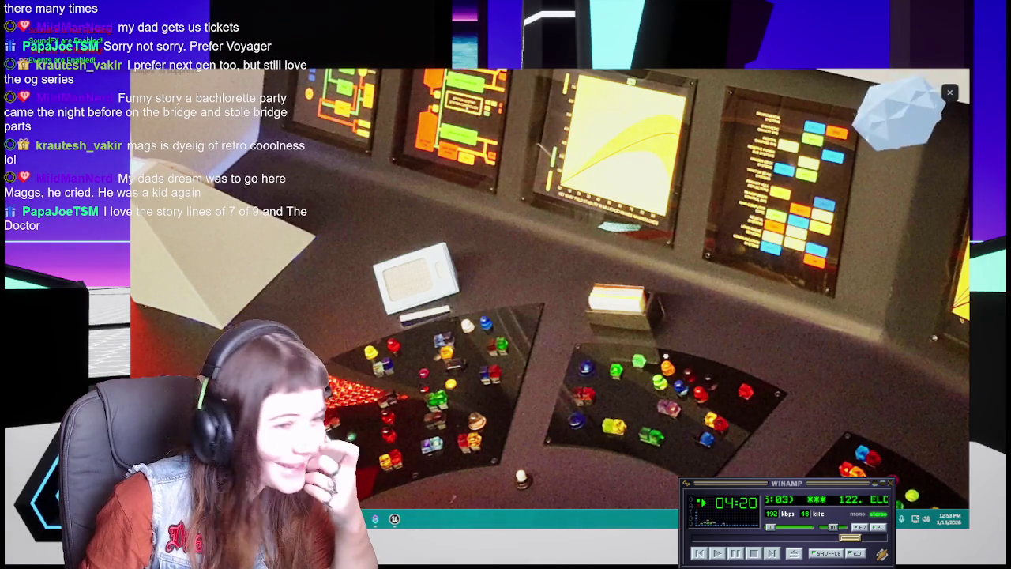
# Step: Step through four console photos, including the yellow graph close-up, ending on the nebula viewscreen shot
pyautogui.press('Right')
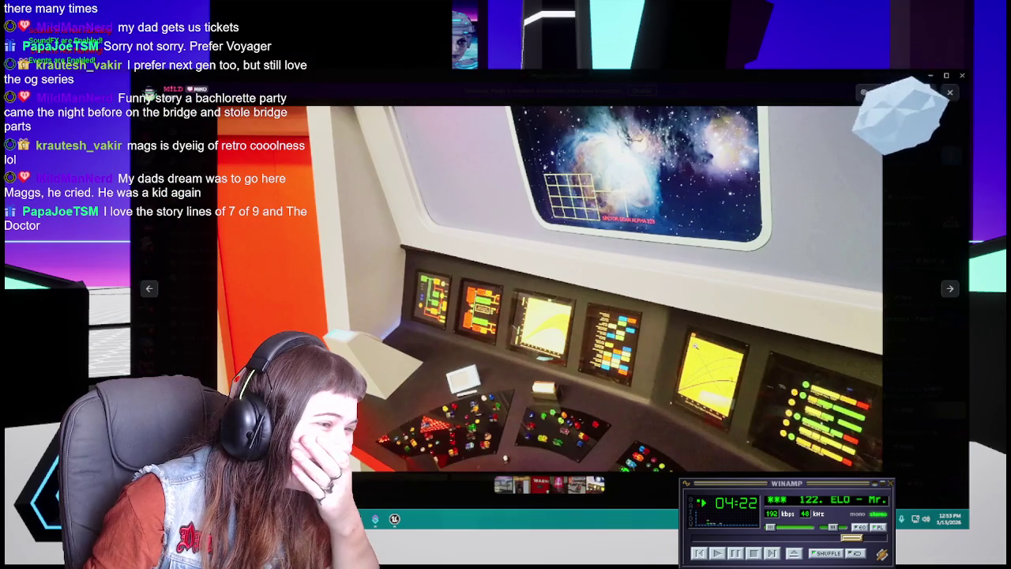
pyautogui.press('Right')
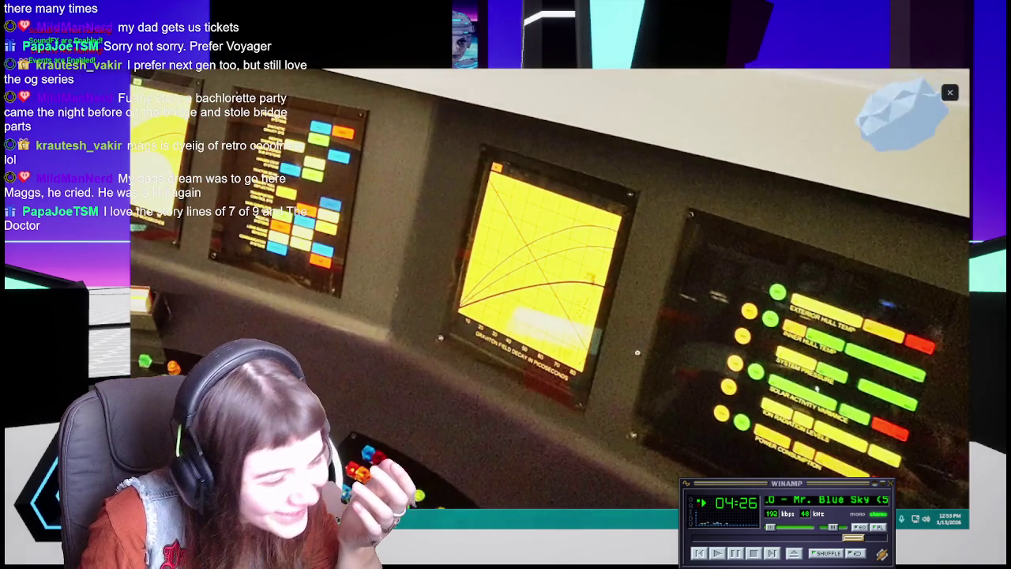
pyautogui.press('Right')
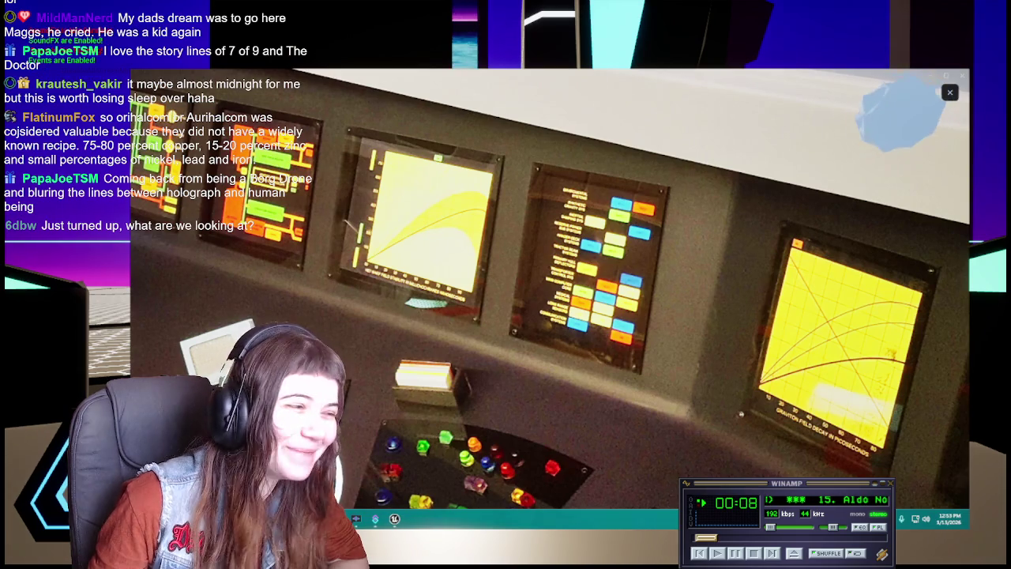
pyautogui.press('Right')
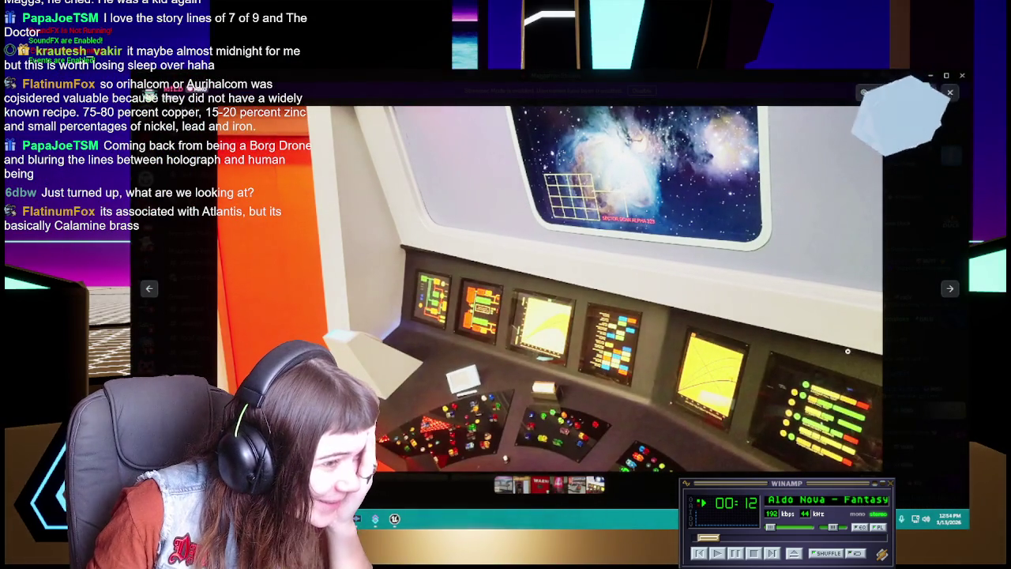
# Step: Flip between the wide bridge overview and the helm console close-up
pyautogui.press('Right')
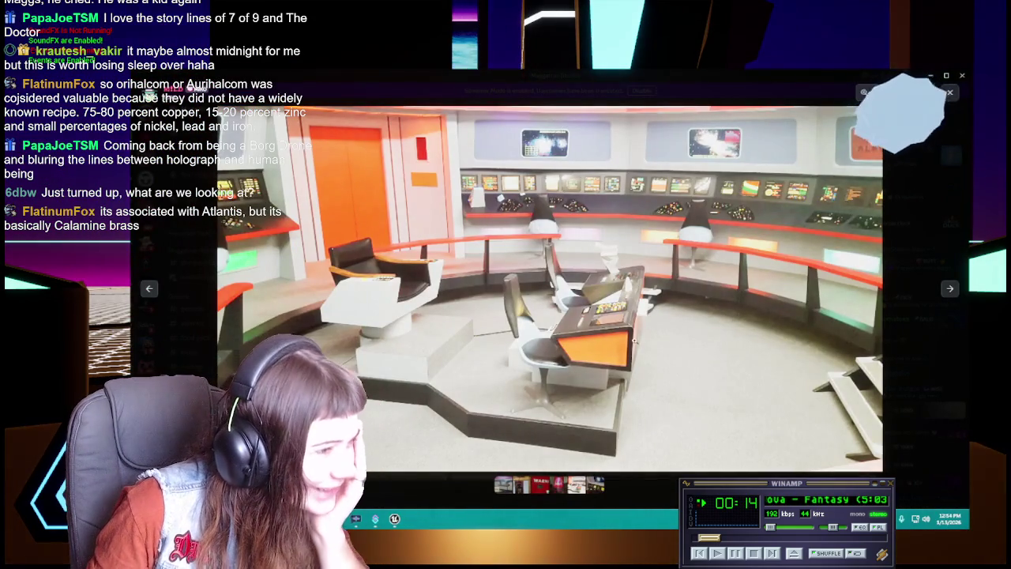
pyautogui.press('Right')
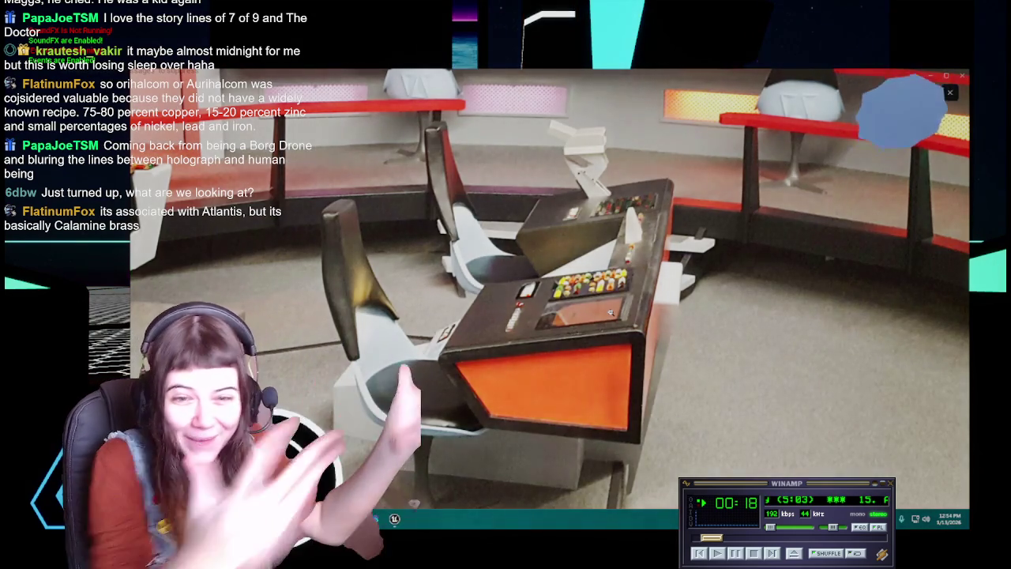
pyautogui.press('Right')
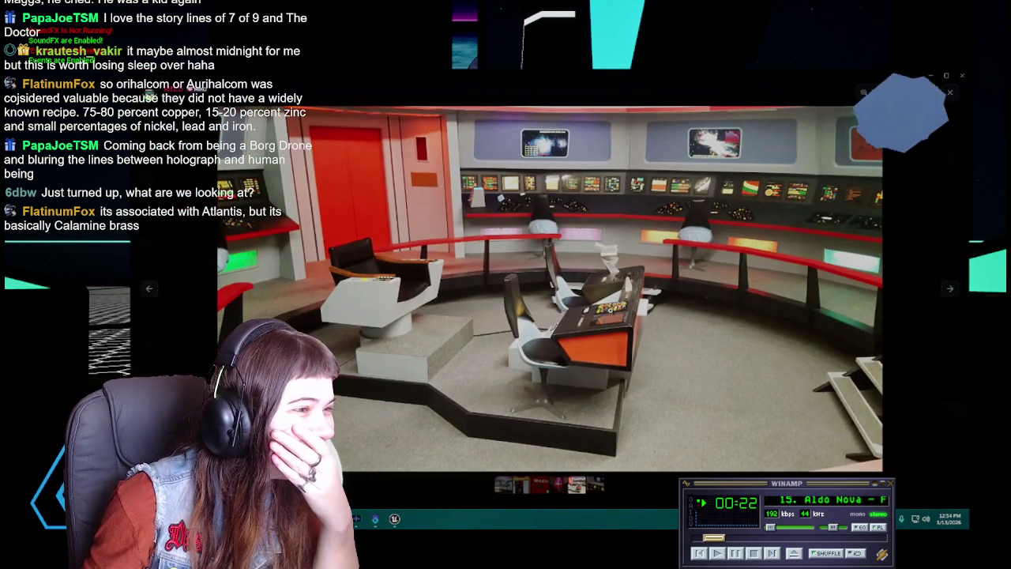
# Step: Close the viewer, scroll down the channel, and open the cabinet-with-plaques photo
pyautogui.press('Escape')
pyautogui.scroll(-1, 618, 323)
pyautogui.scroll(-1, 618, 322)
pyautogui.scroll(-1, 618, 322)
pyautogui.scroll(-1, 619, 327)
pyautogui.scroll(-1, 618, 327)
pyautogui.scroll(-1, 619, 327)
pyautogui.click(448, 214)
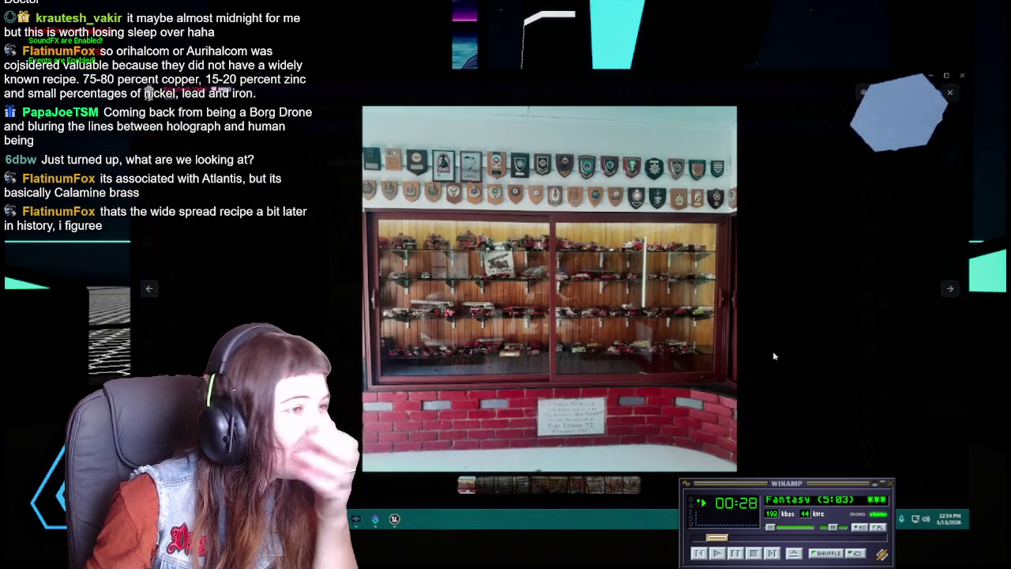
# Step: Return to the channel, scroll further down, and open the plaques-above-cabinet fire-truck photo
pyautogui.press('Escape')
pyautogui.scroll(-1, 574, 343)
pyautogui.scroll(-1, 573, 341)
pyautogui.scroll(-2, 574, 339)
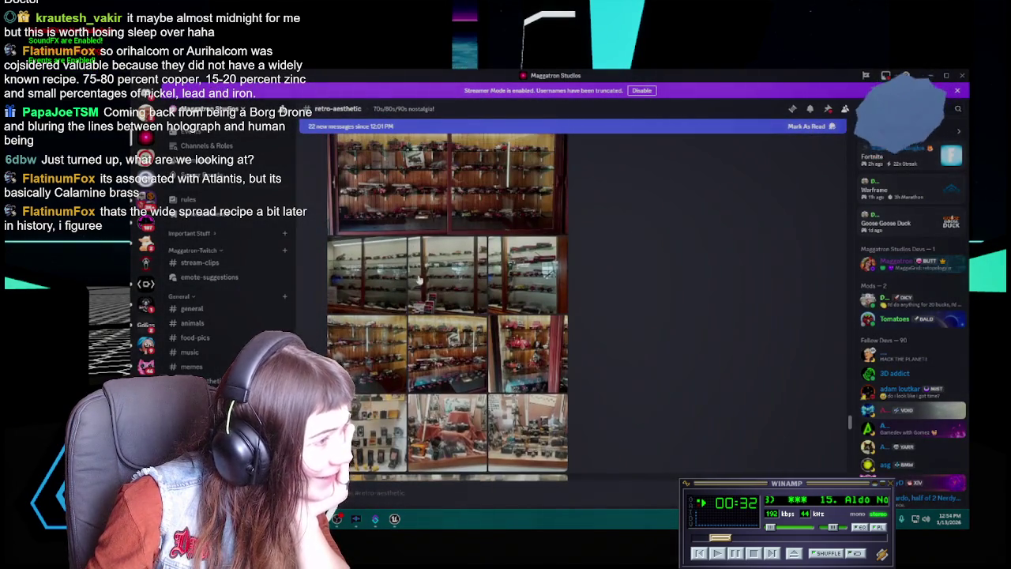
pyautogui.click(553, 336)
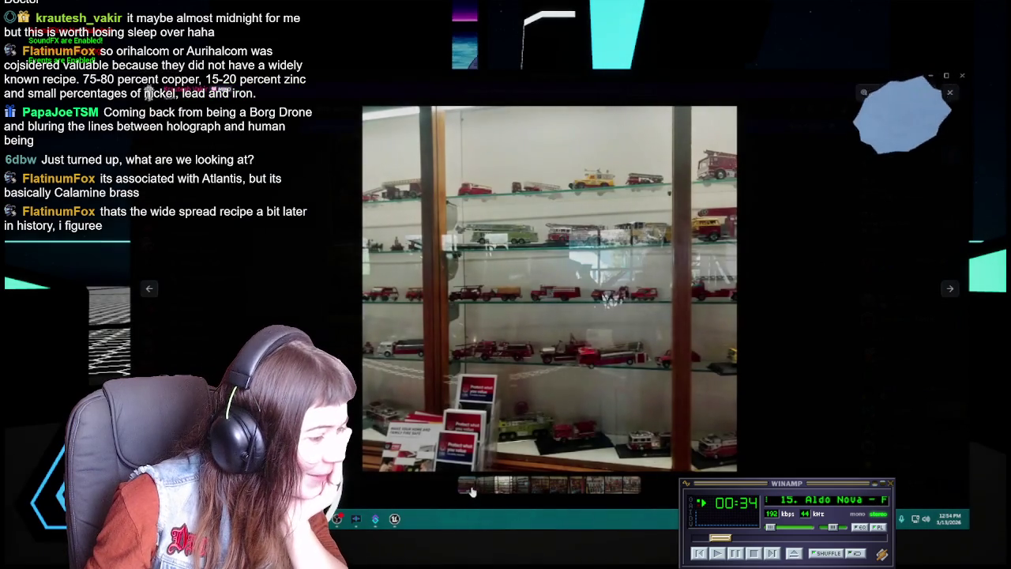
pyautogui.click(469, 487)
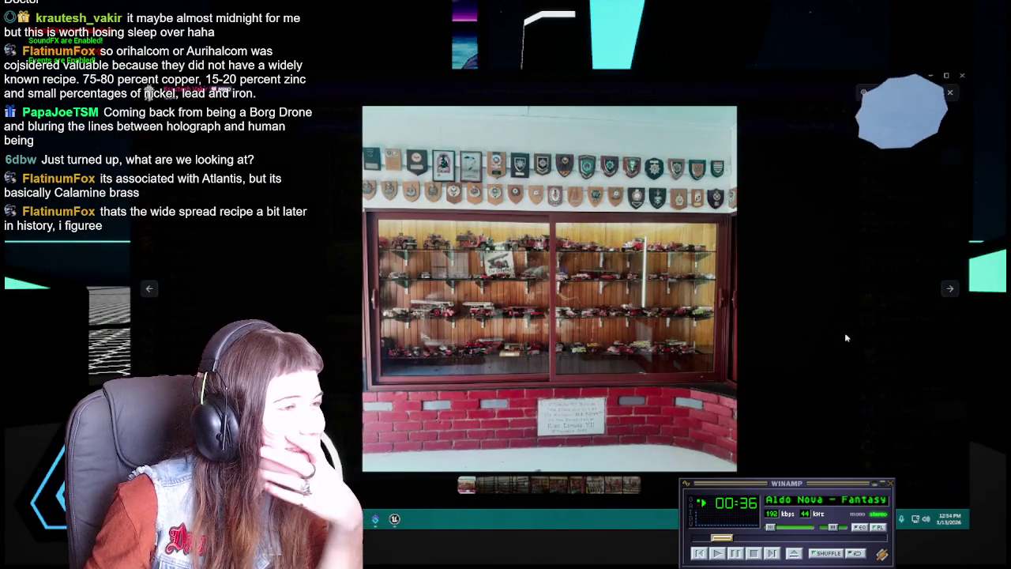
# Step: Zoom in and pan across the row of plaques, then zoom onto the foundation stone
pyautogui.click(533, 187)
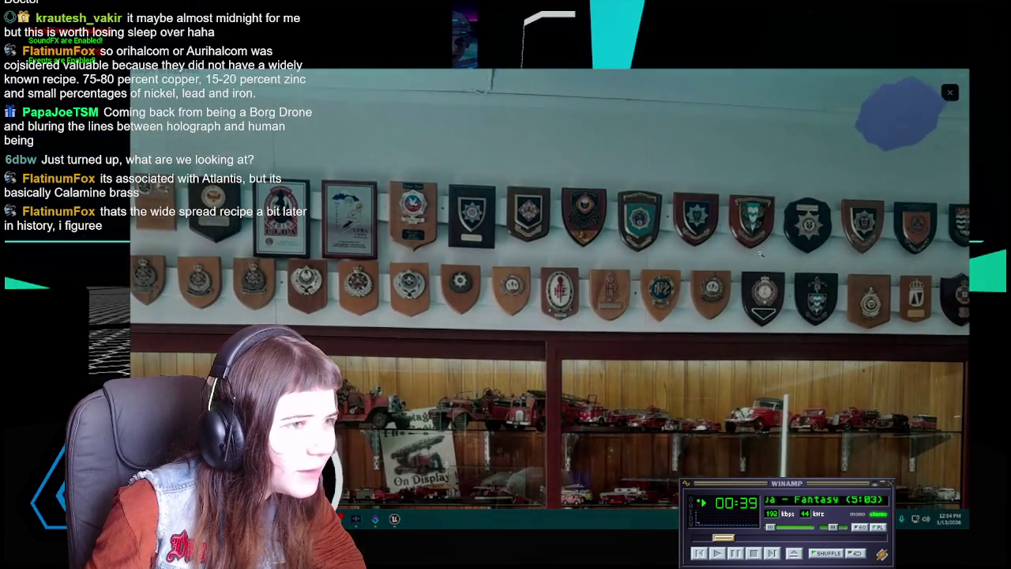
pyautogui.moveTo(759, 252); pyautogui.dragTo(689, 276)
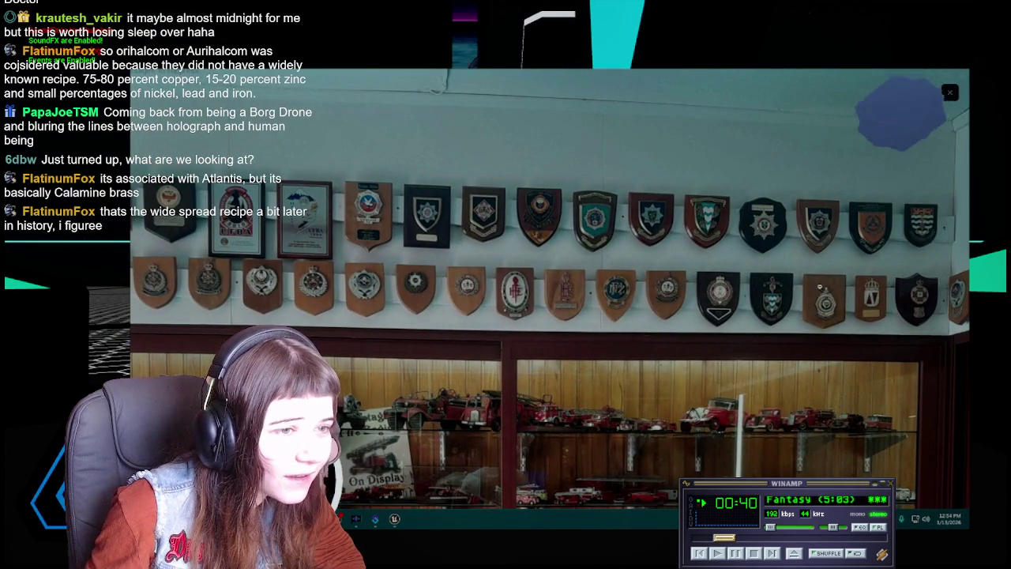
pyautogui.moveTo(446, 299)
pyautogui.mouseDown()
pyautogui.moveTo(609, 309)
pyautogui.moveTo(598, 317)
pyautogui.mouseUp()
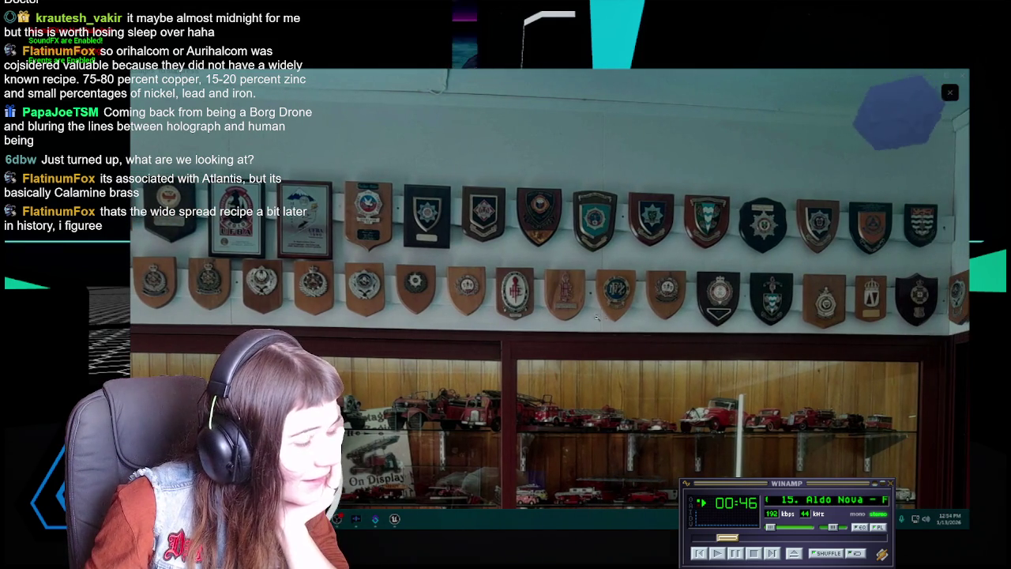
pyautogui.doubleClick(704, 338)
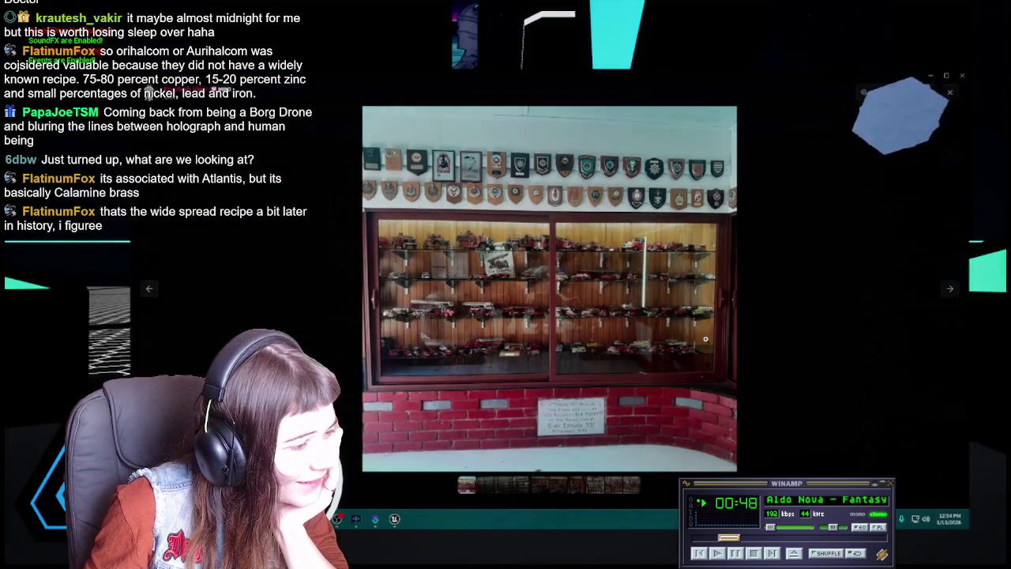
pyautogui.doubleClick(599, 417)
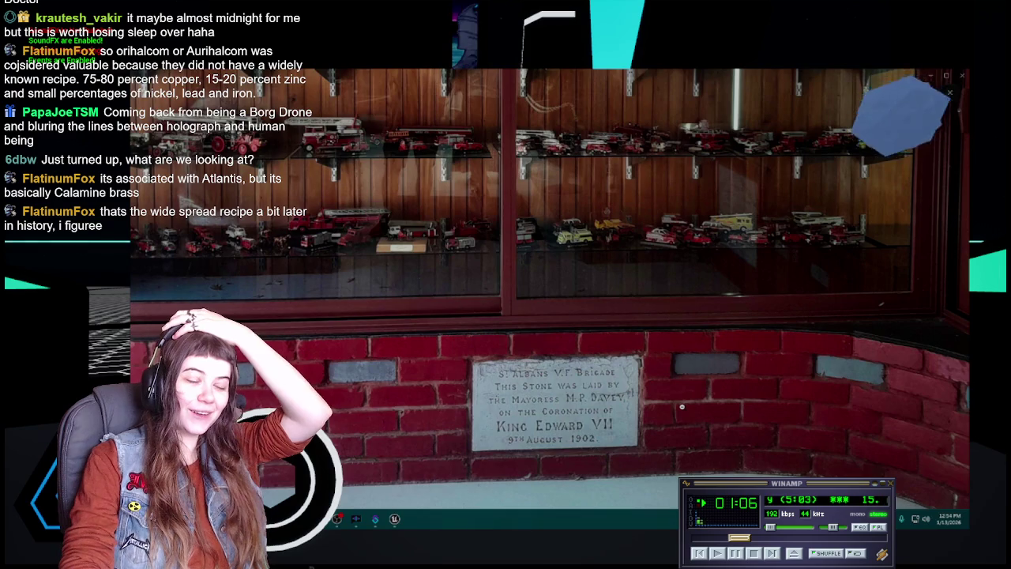
pyautogui.scroll(-3, 680, 408)
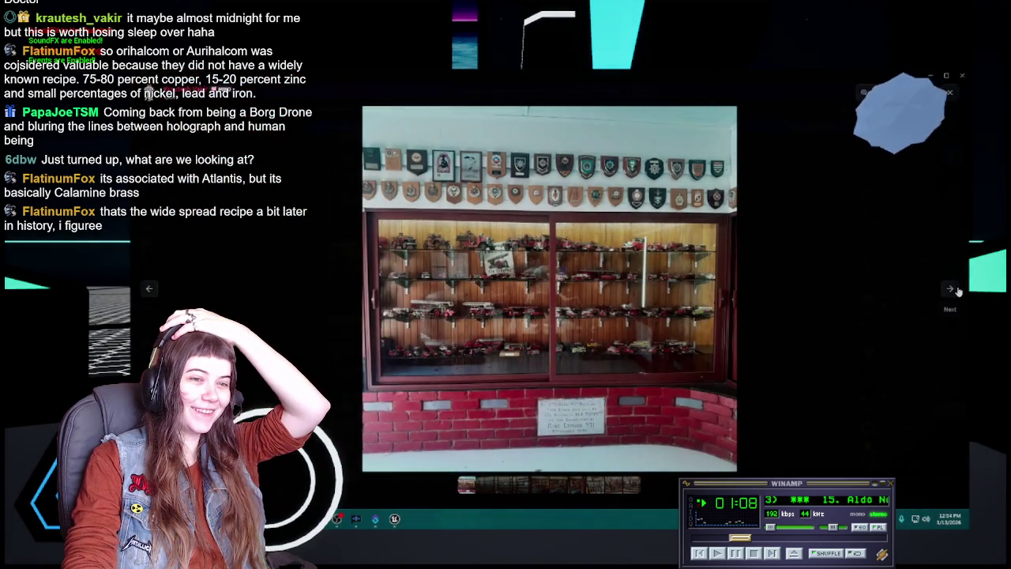
# Step: Advance to the next fire-truck cabinet photo and zoom in and out on its shelves
pyautogui.click(950, 290)
pyautogui.scroll(3, 467, 401)
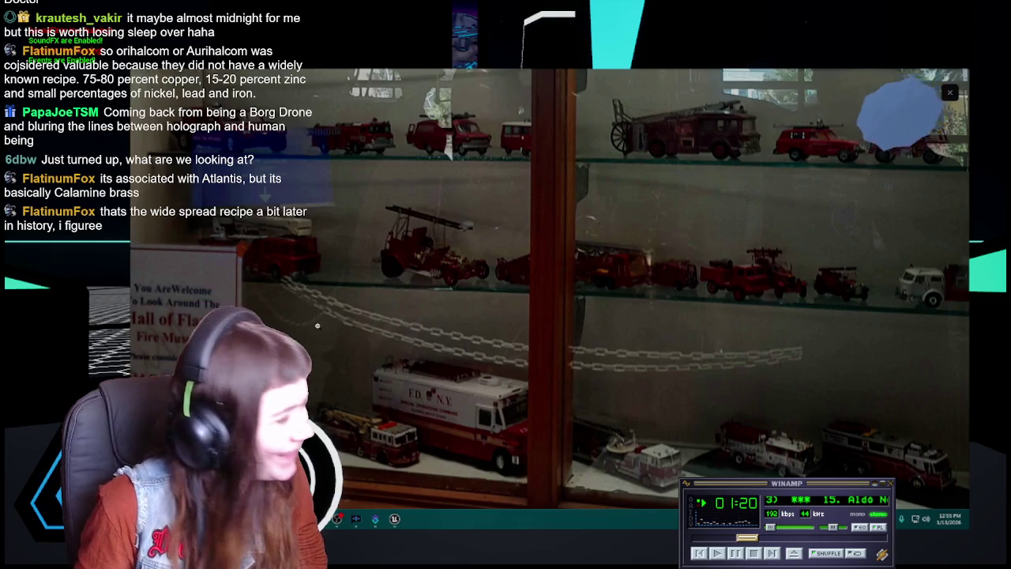
pyautogui.scroll(-5, 424, 301)
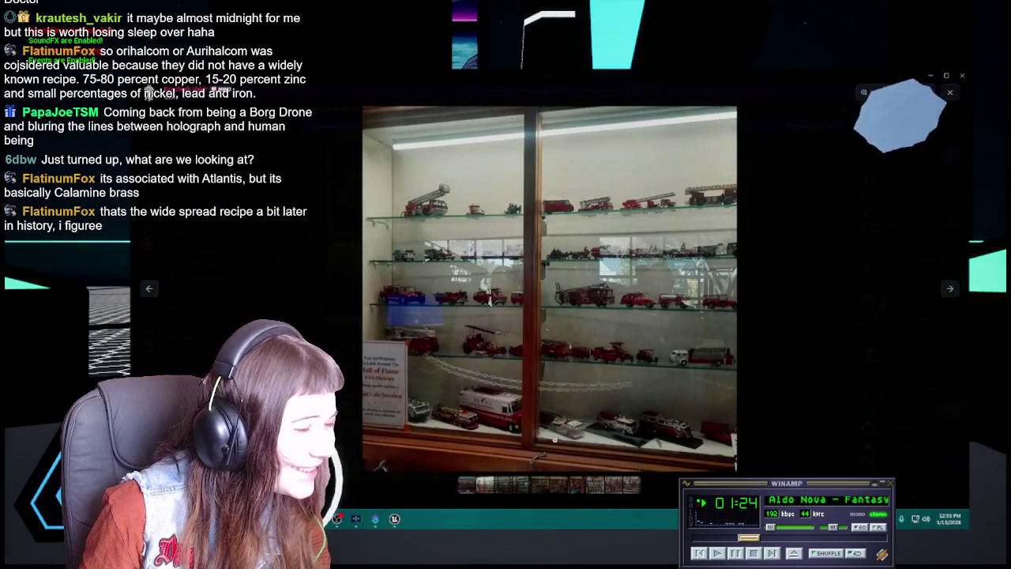
pyautogui.scroll(3, 554, 440)
pyautogui.scroll(2, 613, 298)
pyautogui.scroll(-2, 614, 297)
pyautogui.scroll(2, 612, 309)
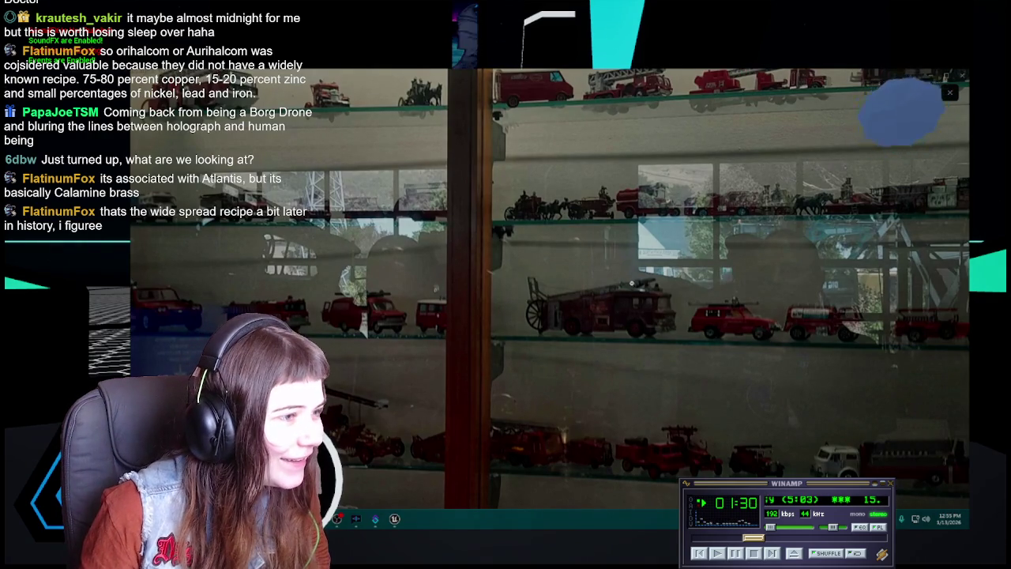
pyautogui.scroll(2, 630, 285)
# Step: Step ahead four photos to the brighter case shot, zoom around it, then restore the whole view
pyautogui.press('Right')
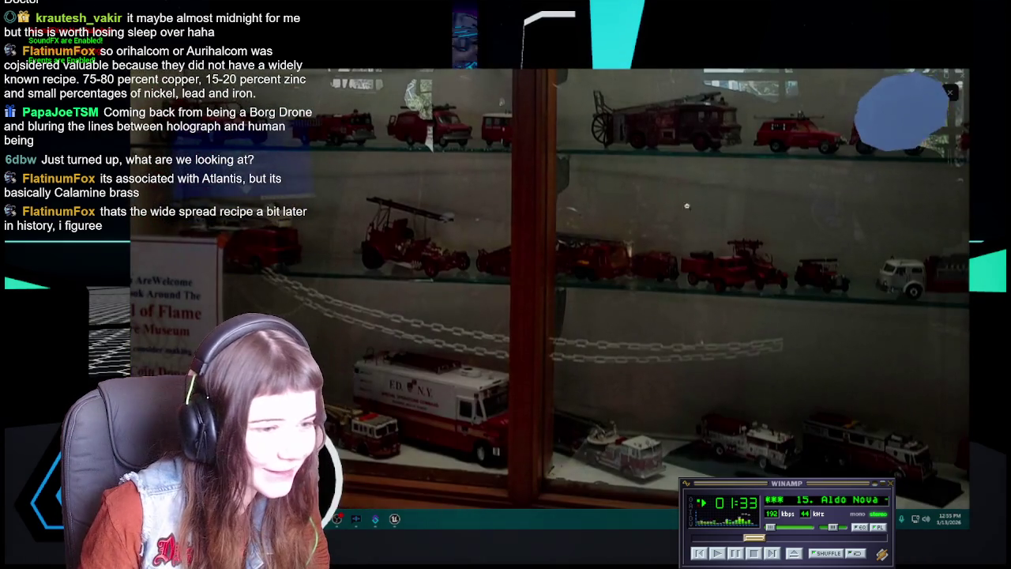
pyautogui.press('Right')
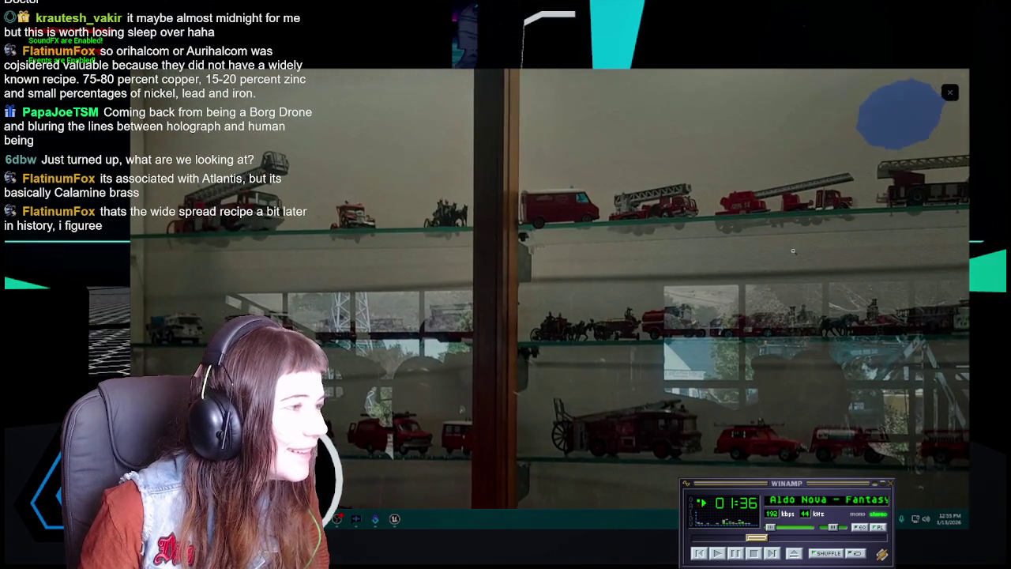
pyautogui.press('Right')
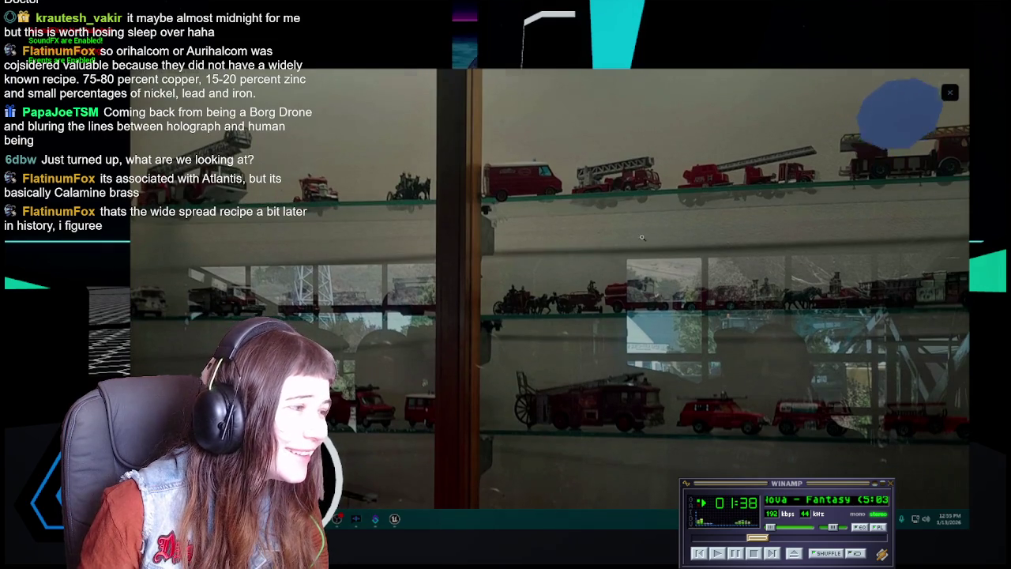
pyautogui.press('Right')
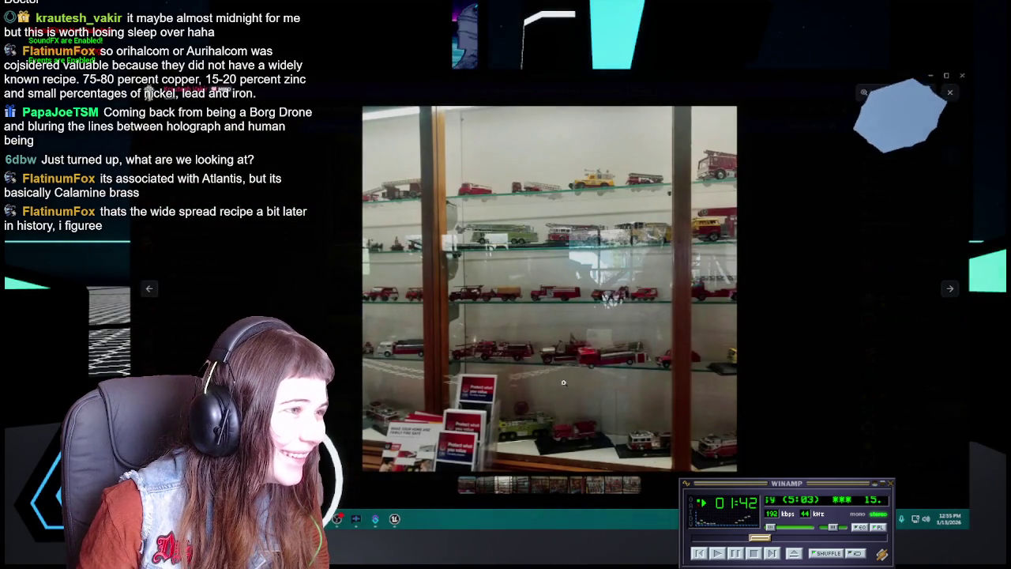
pyautogui.scroll(5, 568, 191)
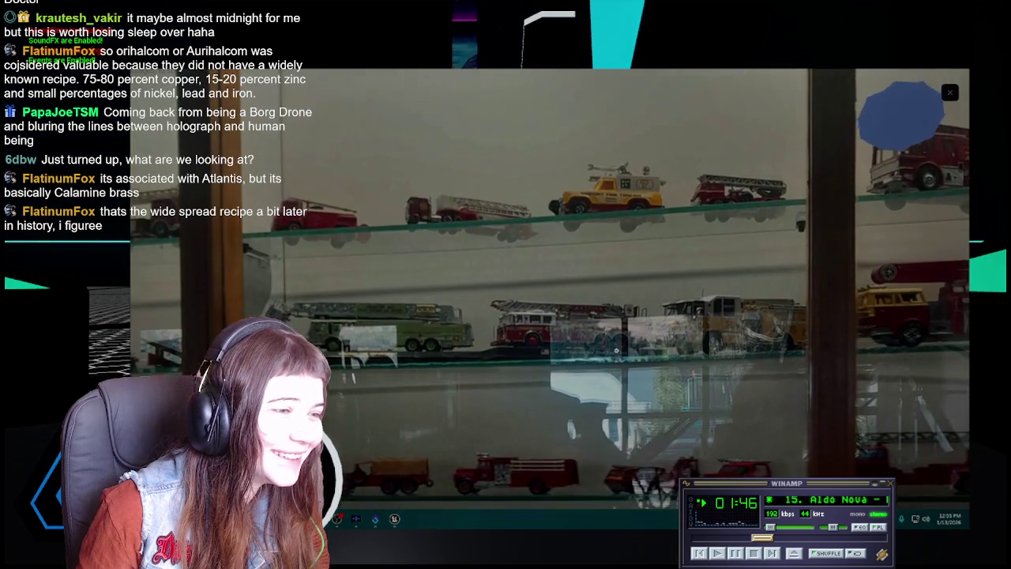
pyautogui.scroll(-2, 584, 284)
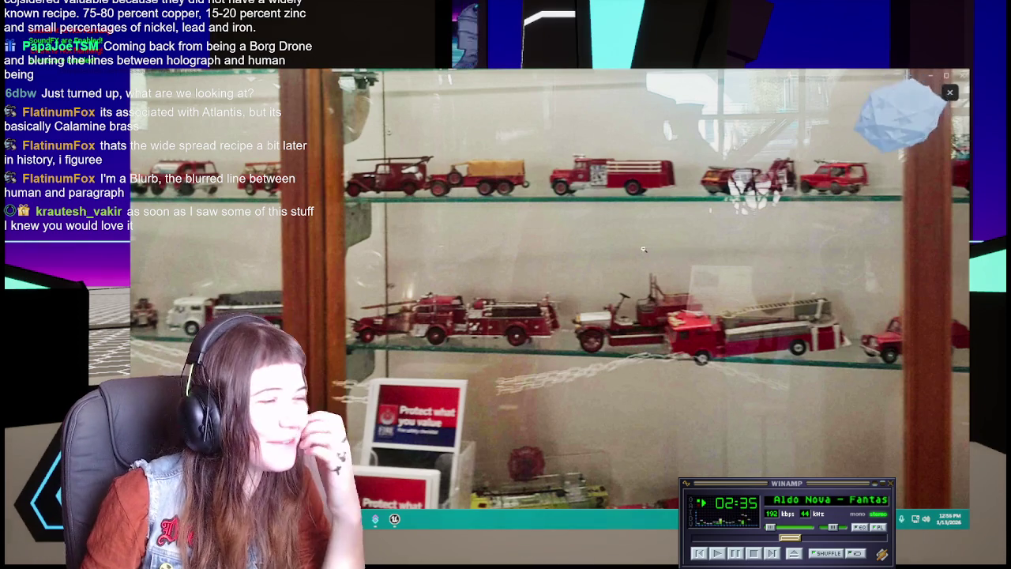
pyautogui.click(448, 191)
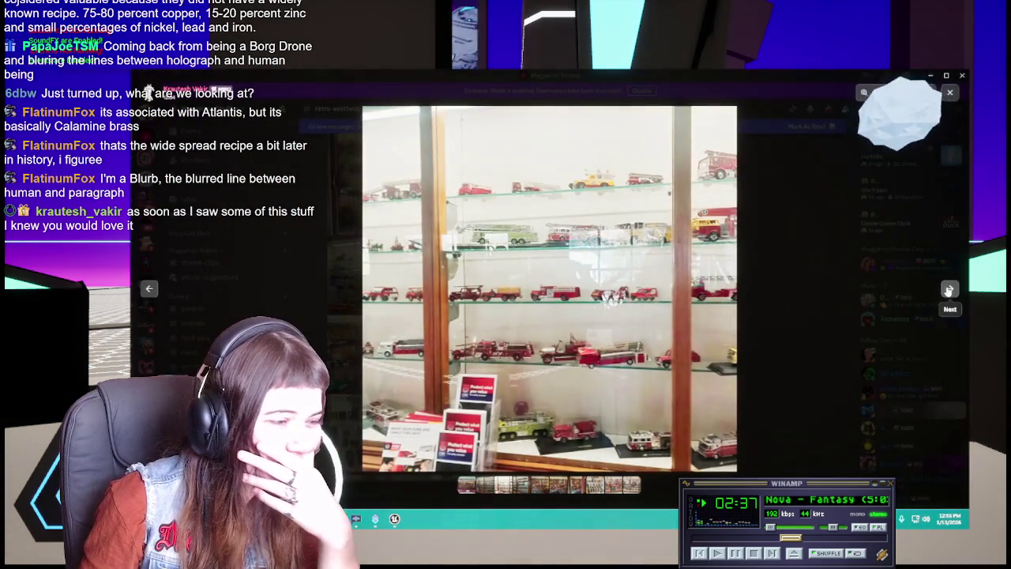
# Step: Zoom into the next fire-truck photo's lower shelves, then move on to the wider shelf shot
pyautogui.click(948, 289)
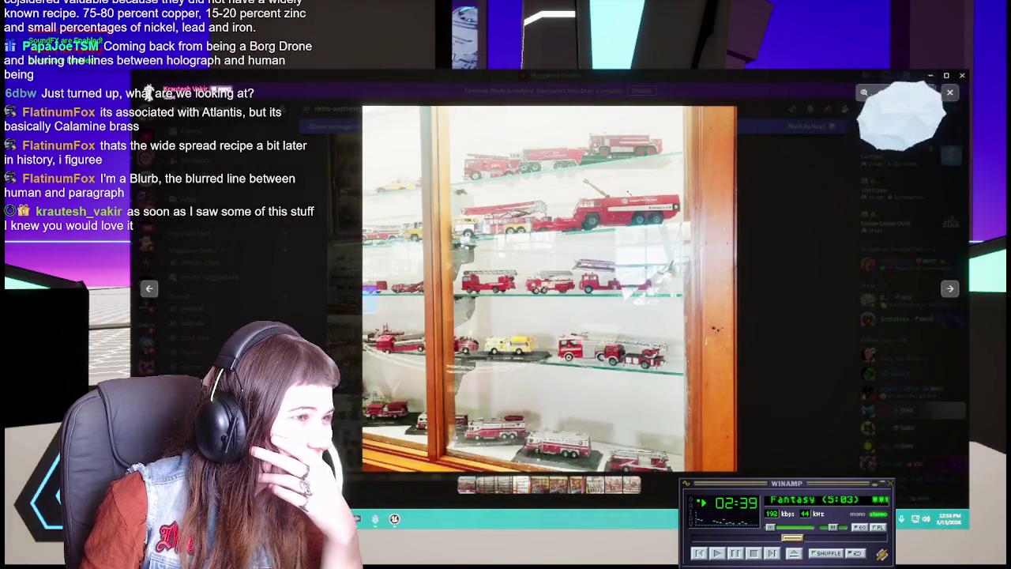
pyautogui.click(629, 193)
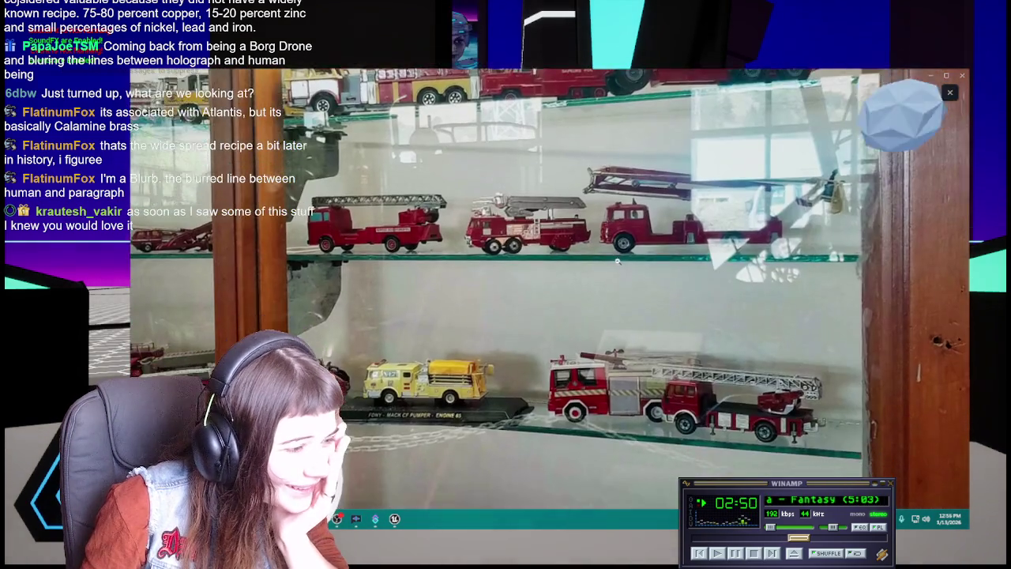
pyautogui.click(614, 300)
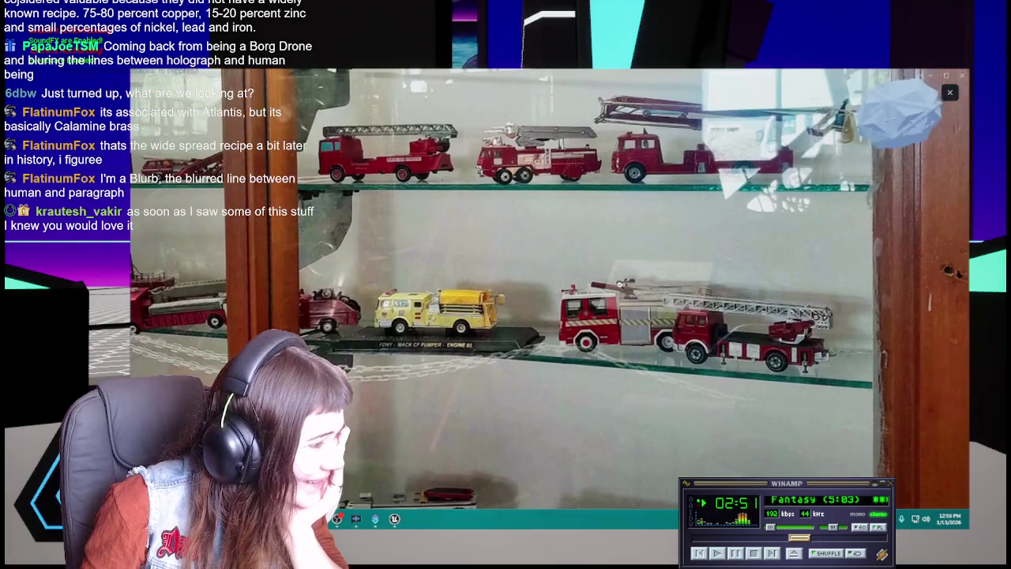
pyautogui.click(600, 316)
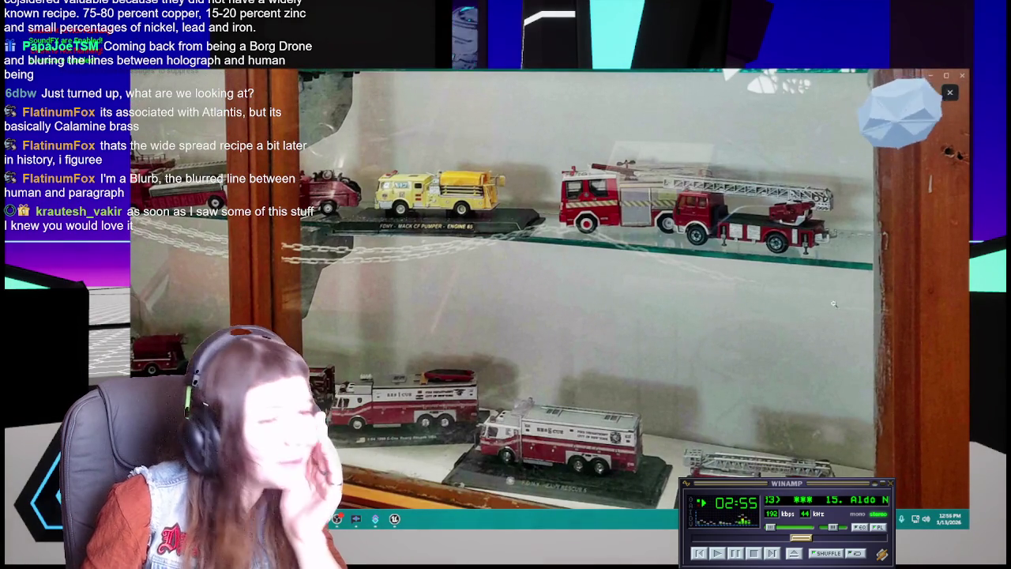
pyautogui.click(869, 252)
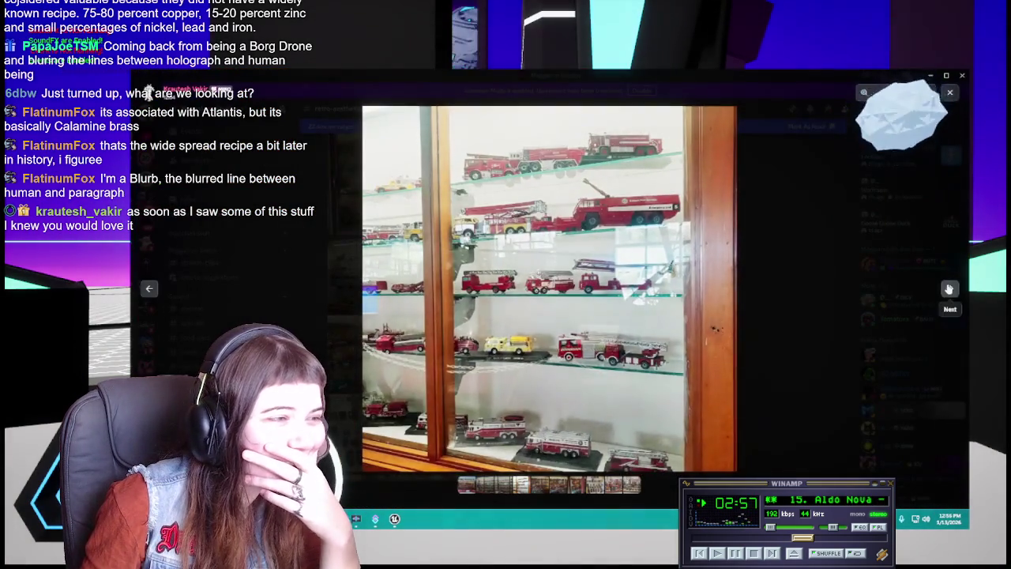
pyautogui.click(949, 289)
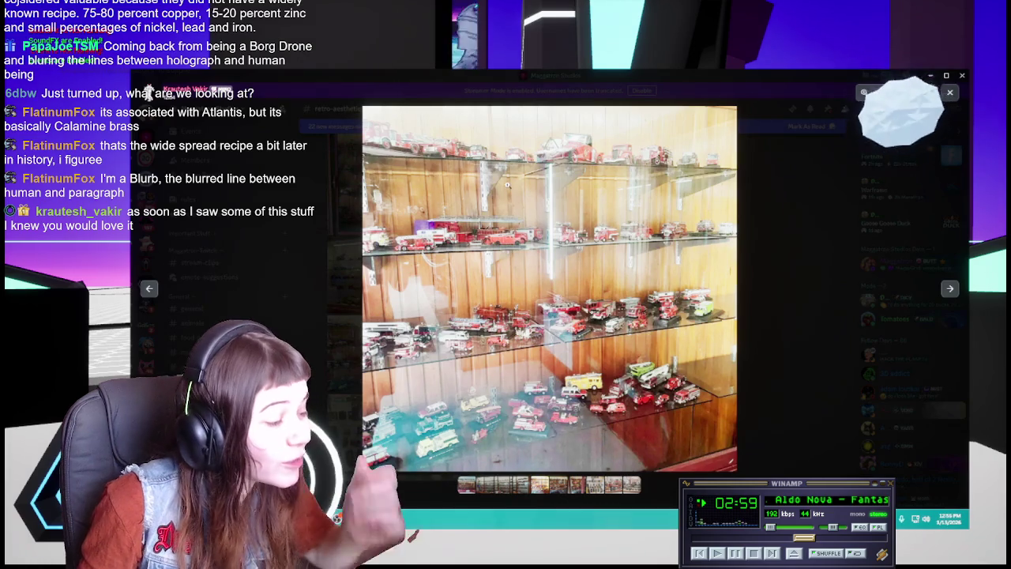
# Step: Enlarge the wood-shelved case photo, view another shelf photo, then advance to the On Display cabinet
pyautogui.click(553, 300)
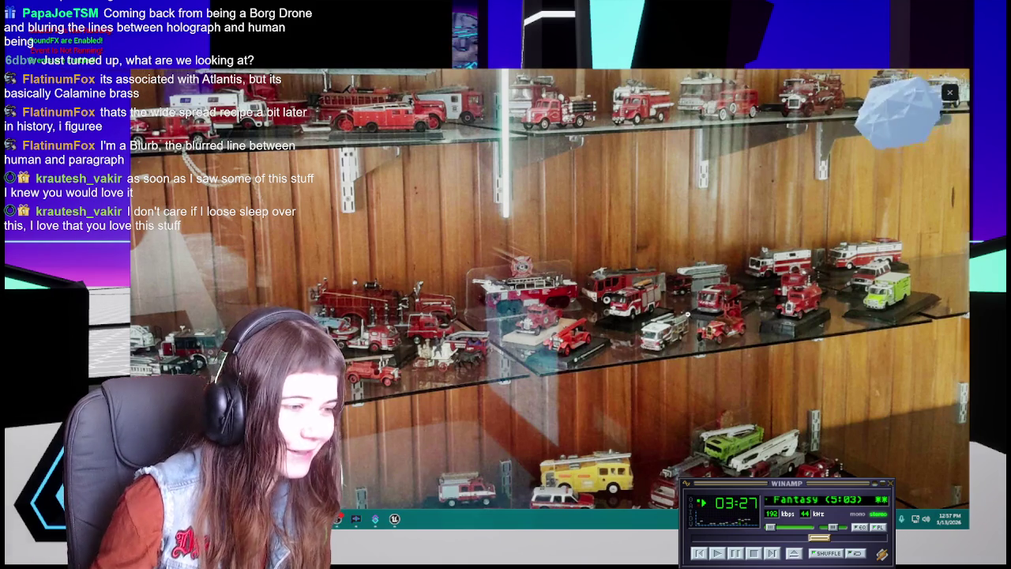
pyautogui.press('Right')
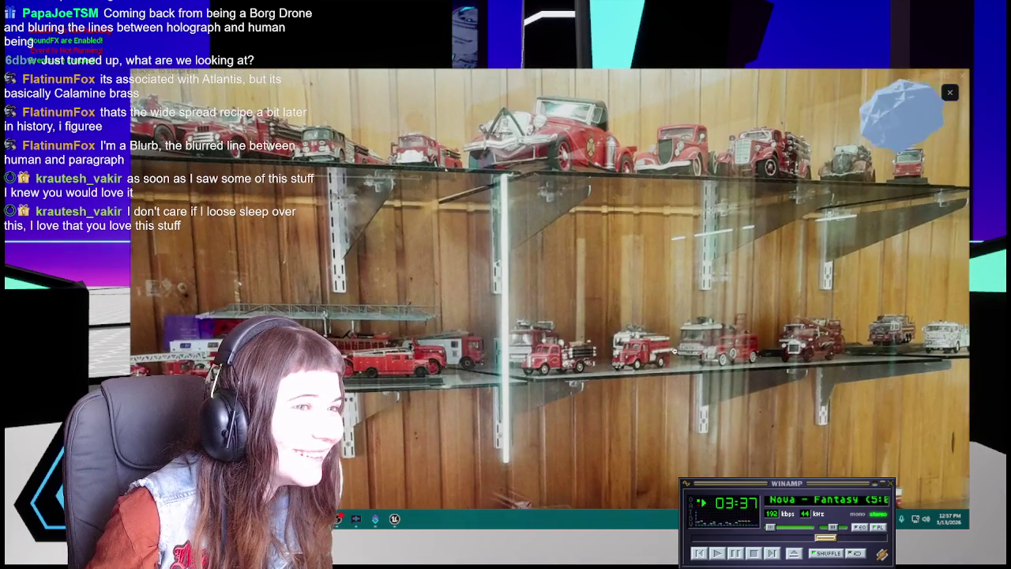
pyautogui.click(950, 288)
pyautogui.click(951, 290)
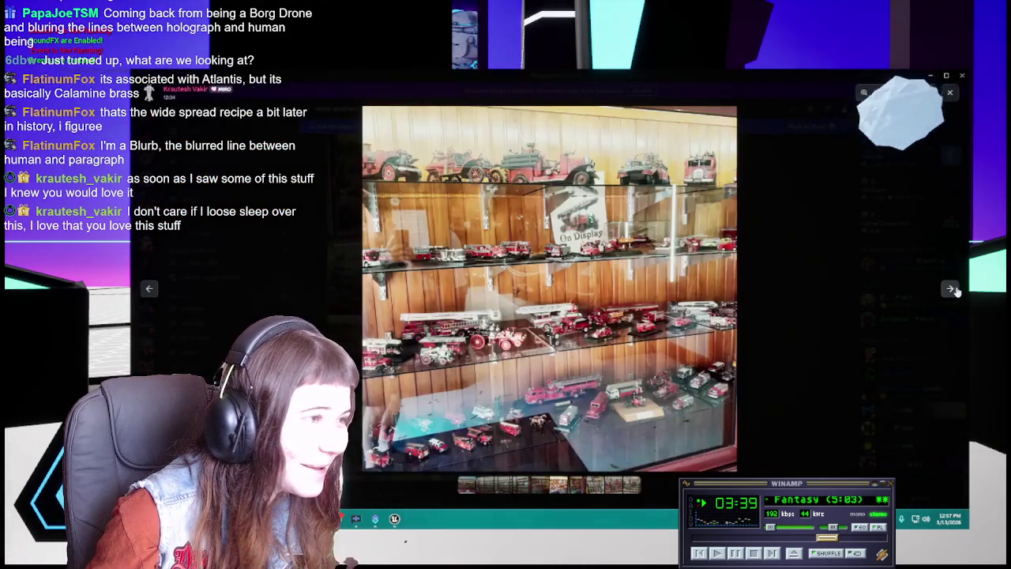
# Step: Enlarge the cabinet shelves, then exit onto the antique toy fire engines photo
pyautogui.click(950, 288)
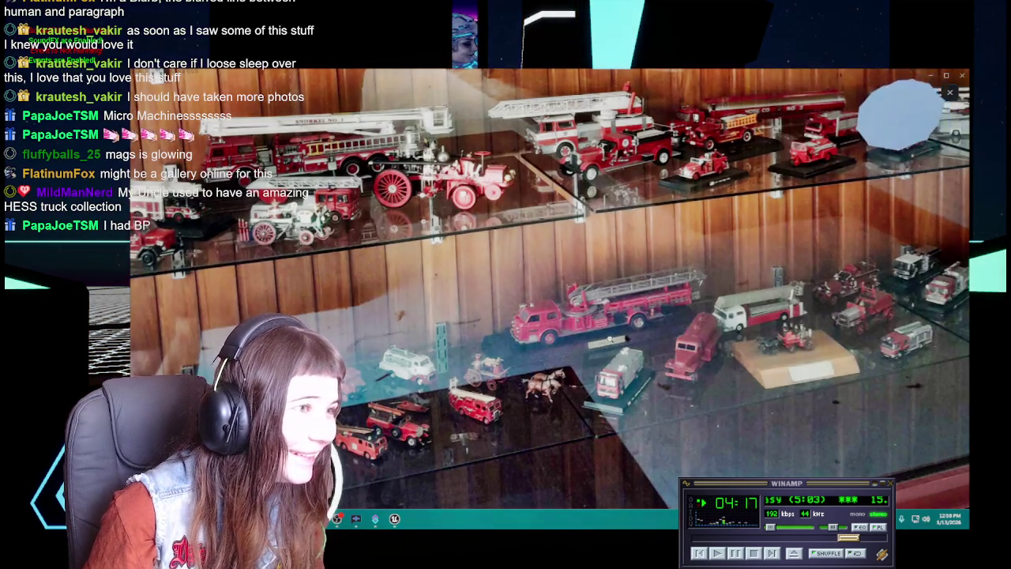
pyautogui.press('Escape')
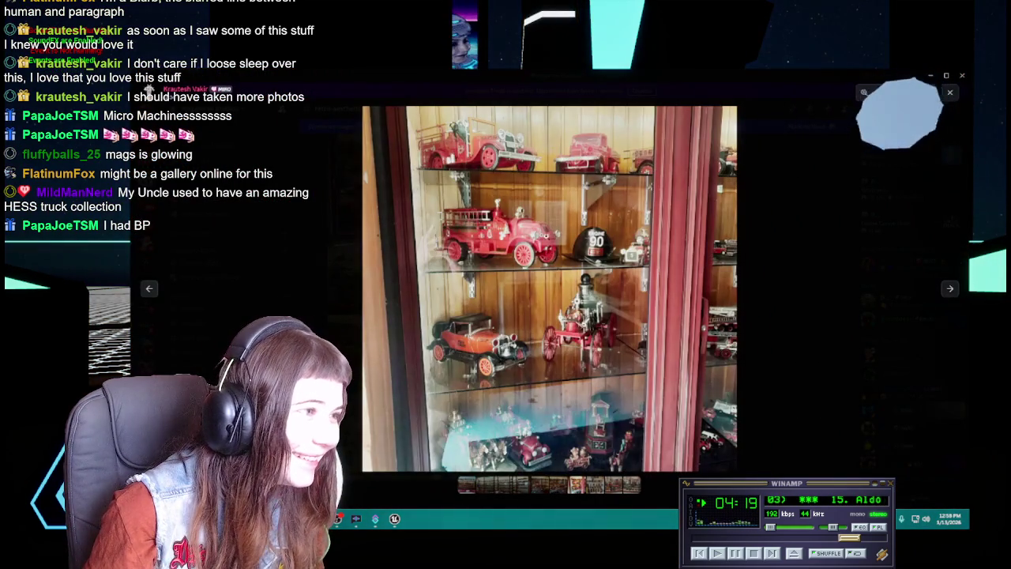
# Step: Zoom into the cabinet photo and pan up to the top shelves with the Engine 90 helmet
pyautogui.scroll(3, 589, 237)
pyautogui.scroll(-3, 588, 237)
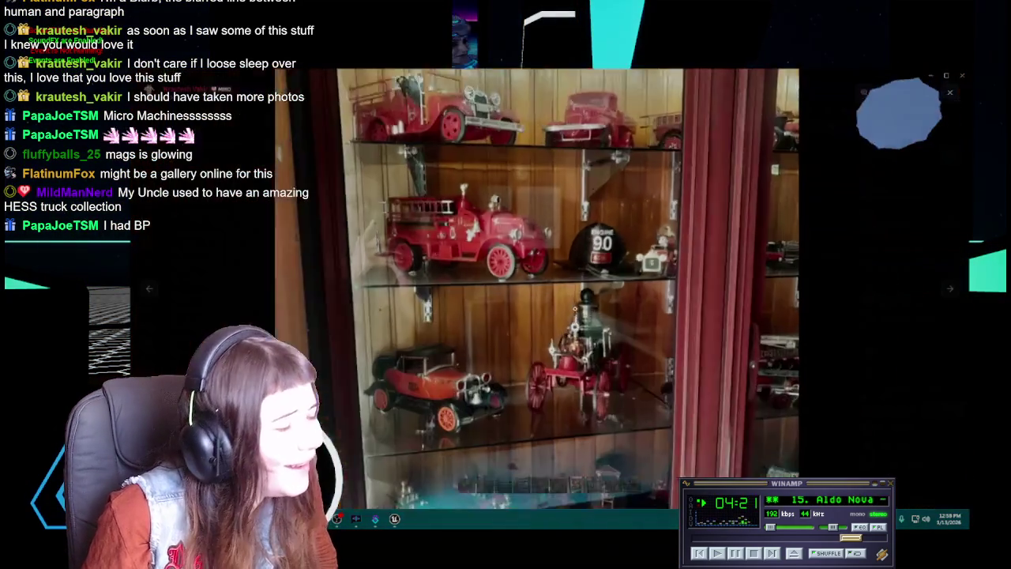
pyautogui.scroll(2, 580, 302)
pyautogui.scroll(1, 580, 302)
pyautogui.scroll(1, 580, 303)
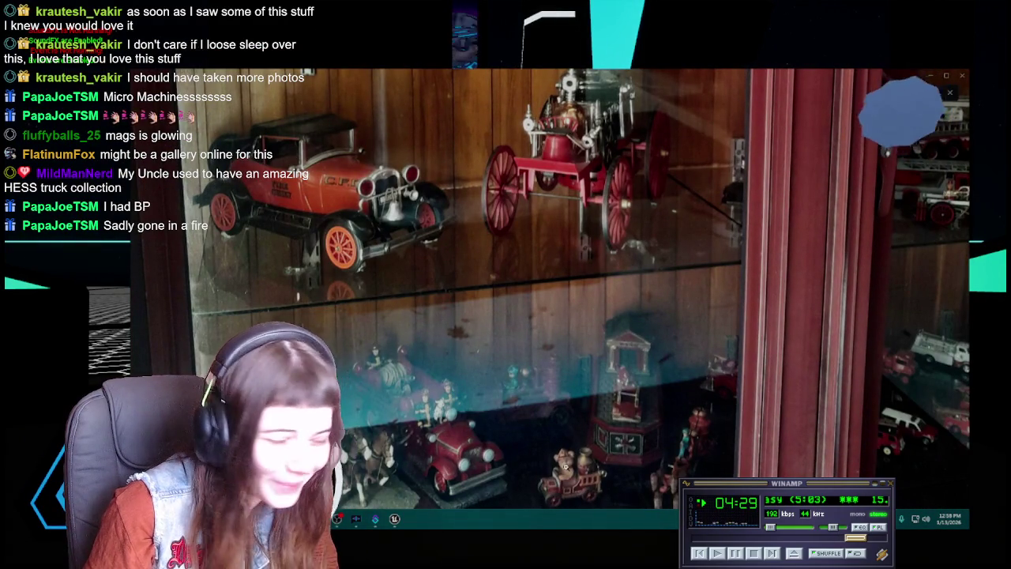
pyautogui.moveTo(590, 275); pyautogui.dragTo(600, 410)
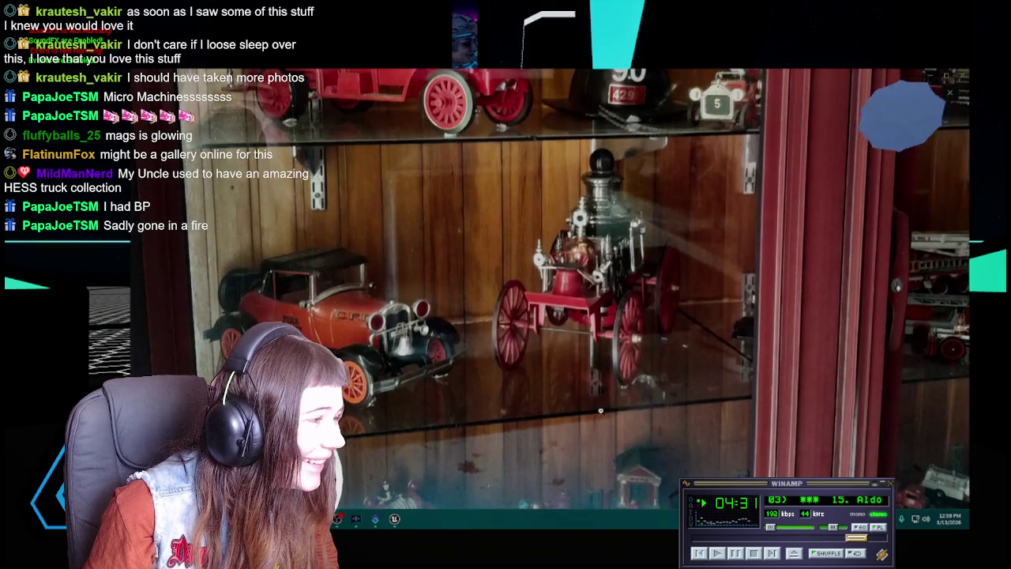
pyautogui.moveTo(656, 394); pyautogui.dragTo(662, 432)
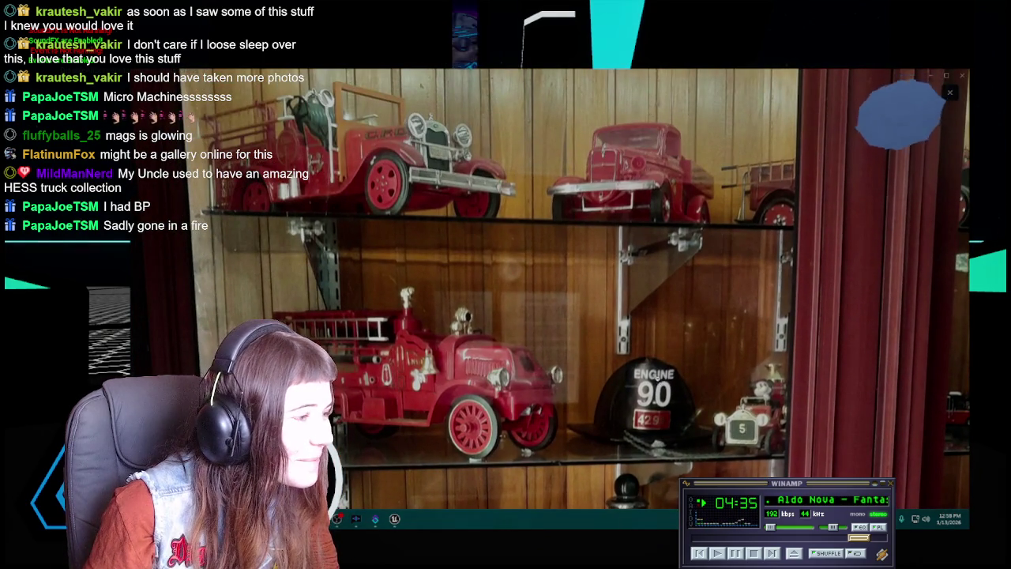
pyautogui.scroll(-3, 147, 89)
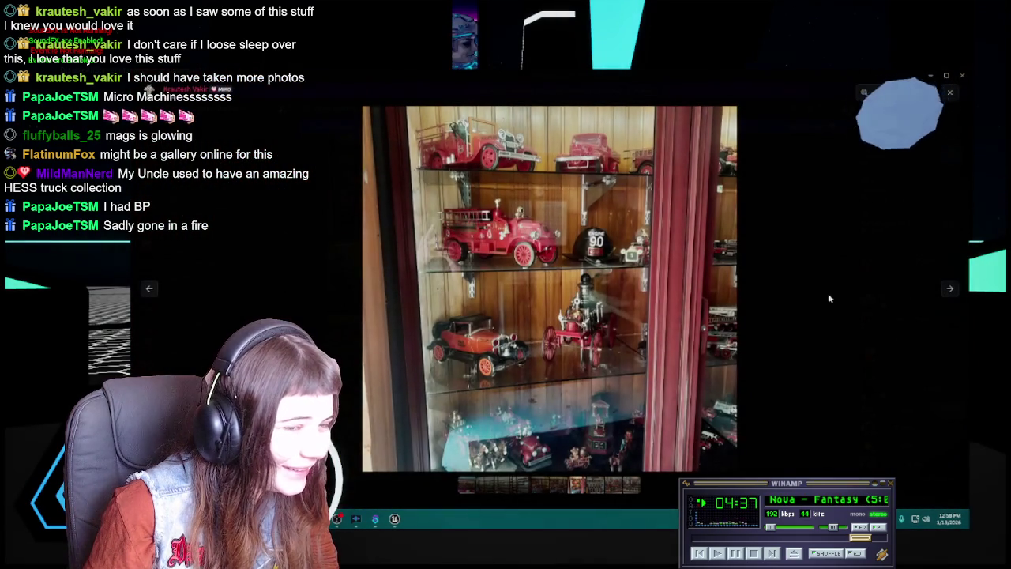
# Step: Advance one more photo, close the viewer, and scroll down the retro-aesthetic channel's posts
pyautogui.click(950, 287)
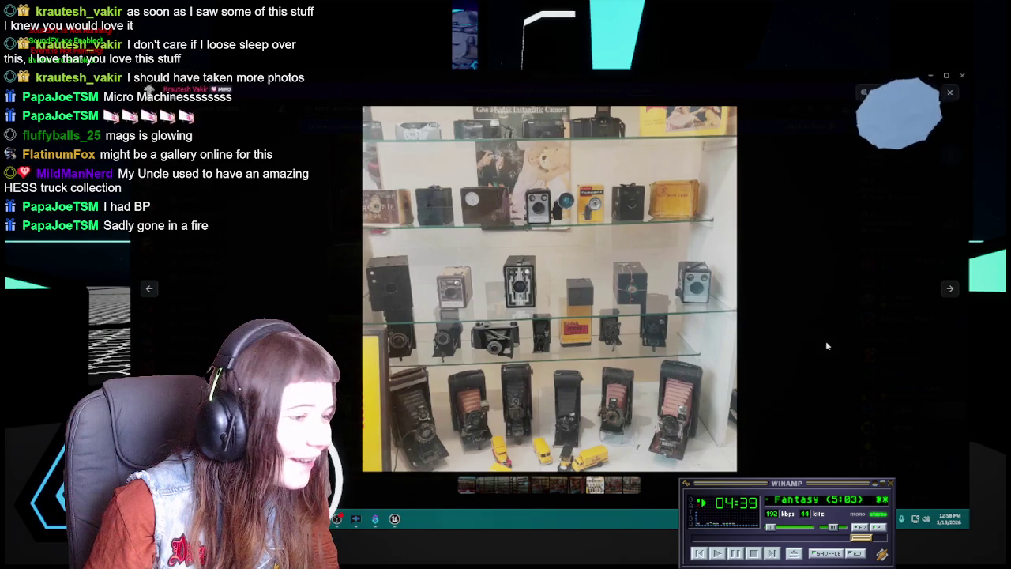
pyautogui.click(825, 345)
pyautogui.scroll(-2, 599, 354)
pyautogui.scroll(-2, 599, 353)
pyautogui.scroll(-2, 599, 353)
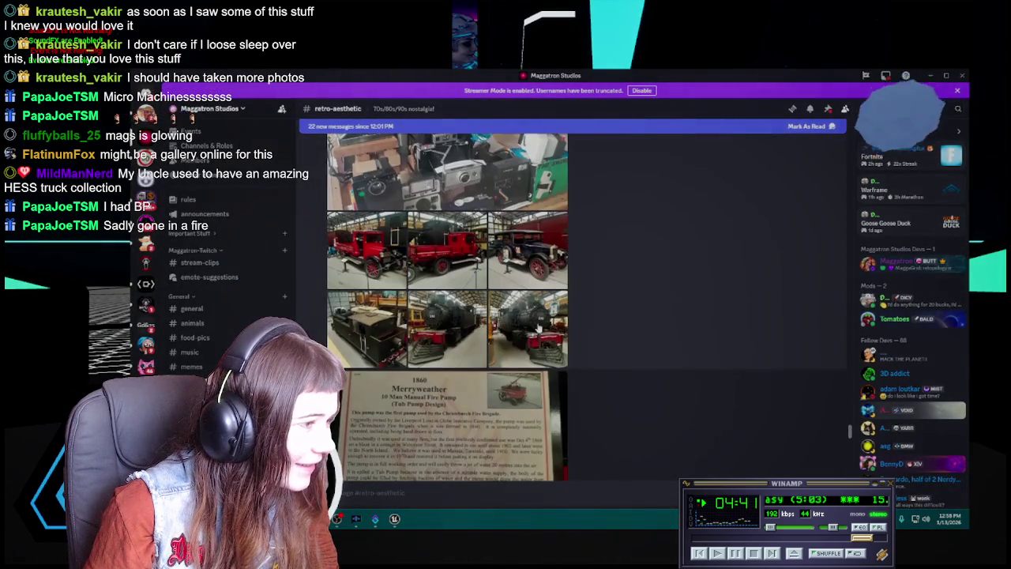
# Step: Scroll back up the feed and open the red Canterbury Brewery truck photo full size
pyautogui.scroll(-1, 538, 328)
pyautogui.scroll(1, 371, 300)
pyautogui.scroll(2, 379, 308)
pyautogui.scroll(2, 474, 340)
pyautogui.click(556, 378)
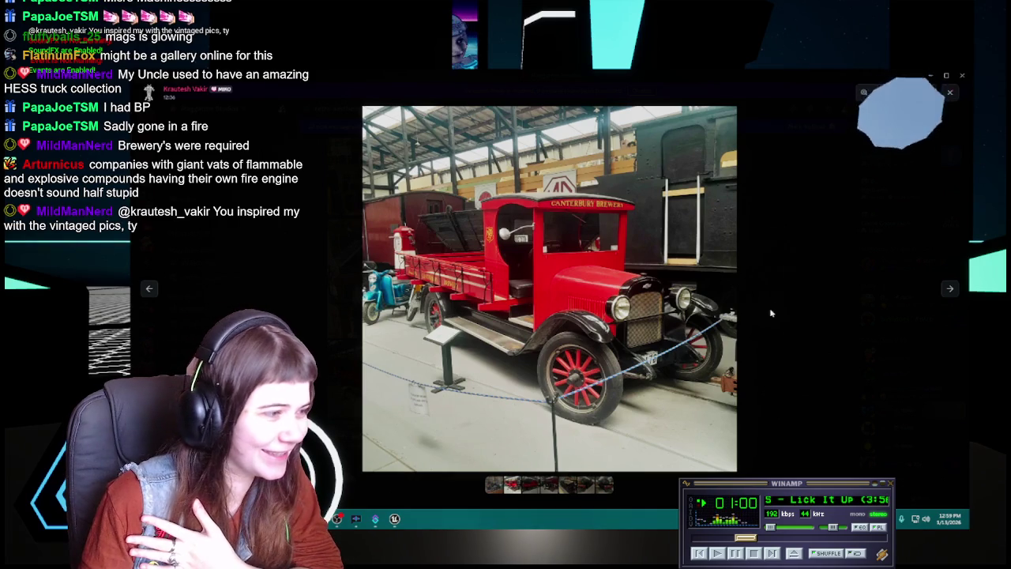
# Step: Step through the red truck and Canterbury Brewery truck photos, zooming in and out on each
pyautogui.click(952, 291)
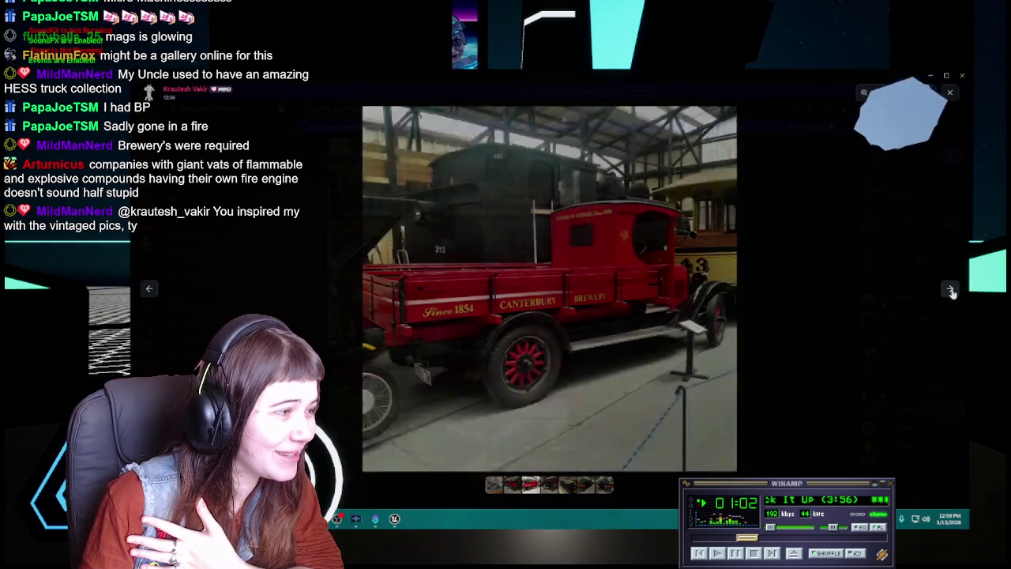
pyautogui.click(148, 289)
pyautogui.click(552, 261)
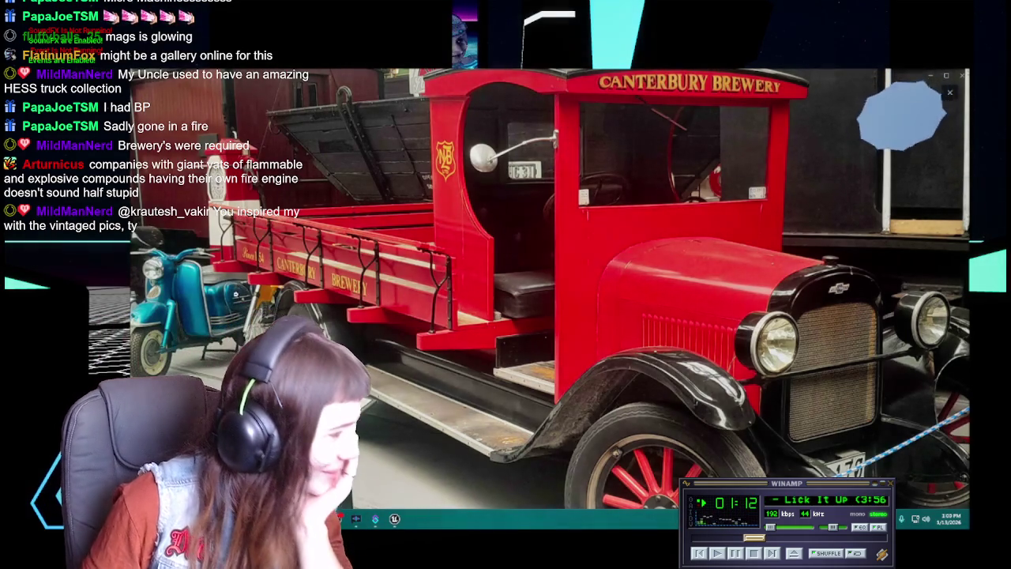
pyautogui.click(234, 294)
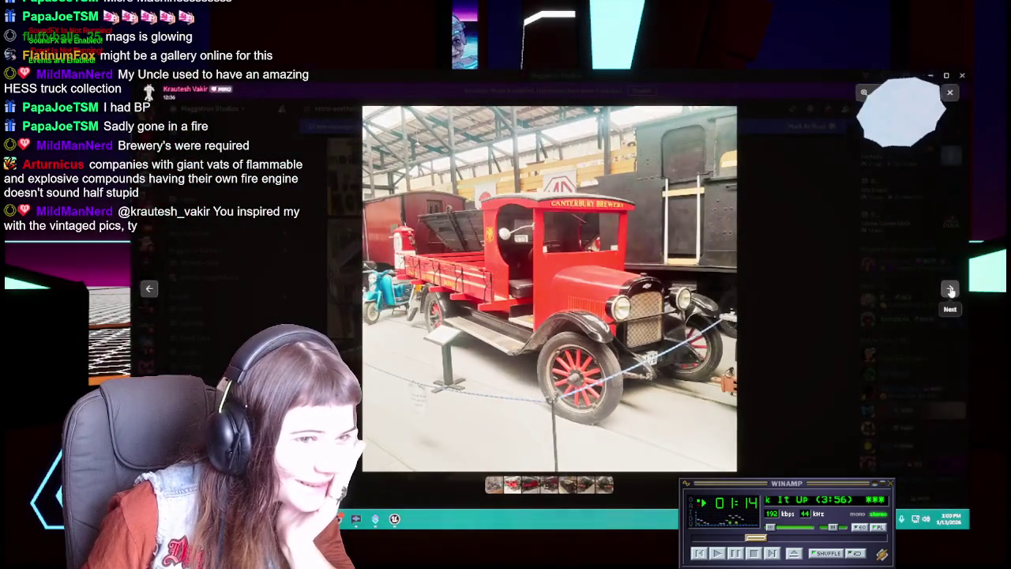
pyautogui.click(949, 291)
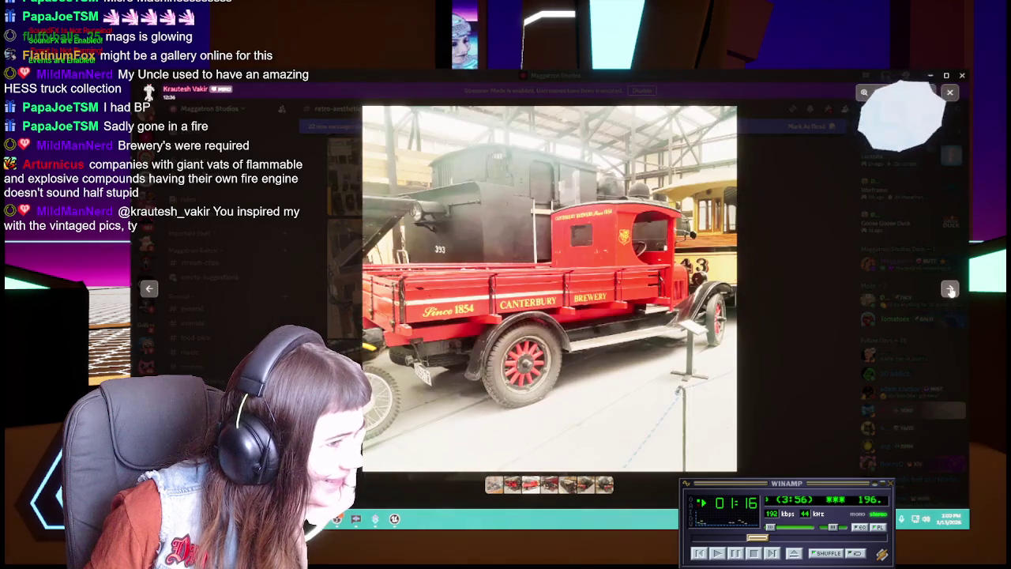
pyautogui.click(606, 222)
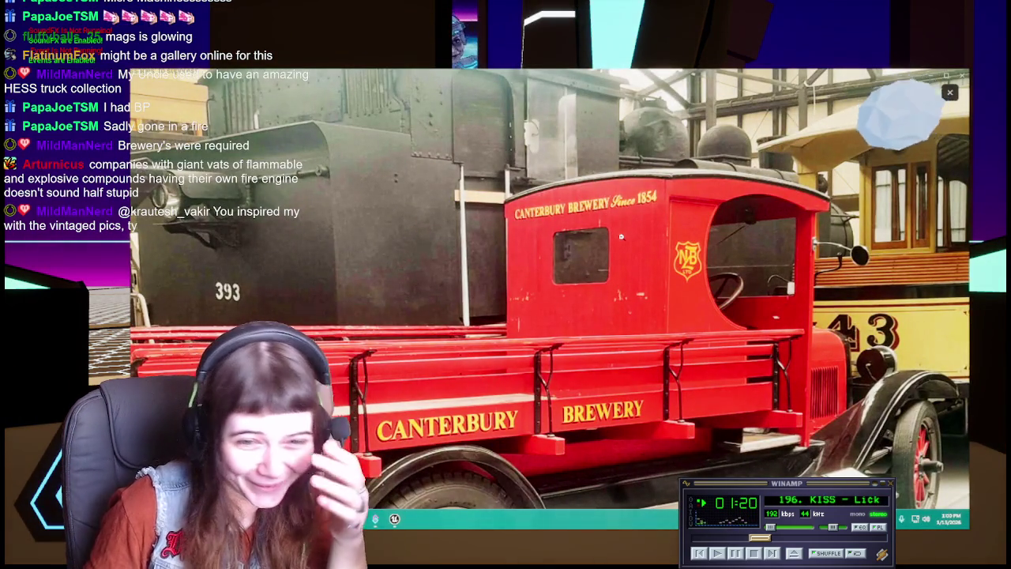
pyautogui.press('Right')
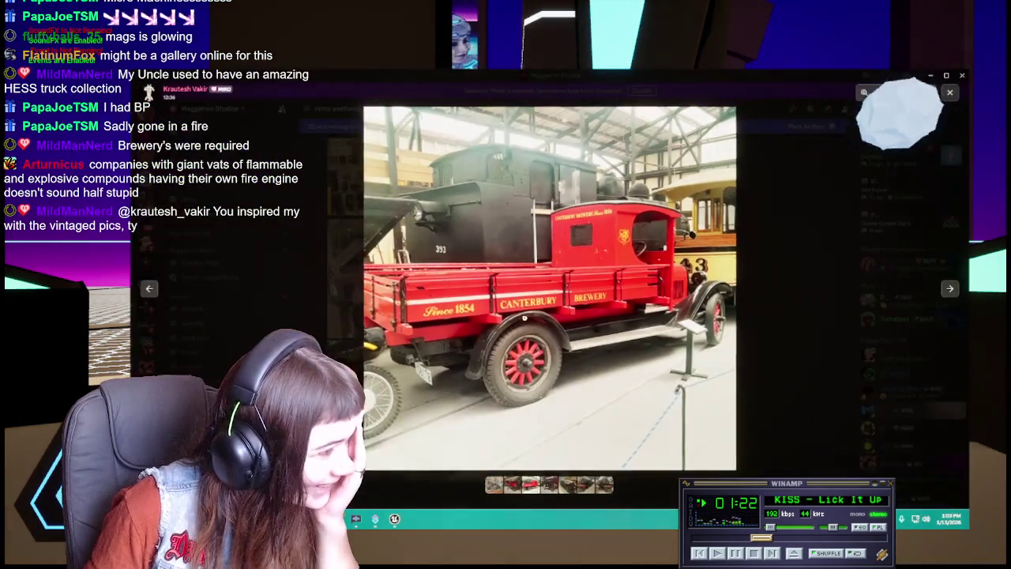
# Step: Move to the dark blue J. Ballantyne vintage car photo, zoom in, pan down, then fit it back
pyautogui.click(950, 289)
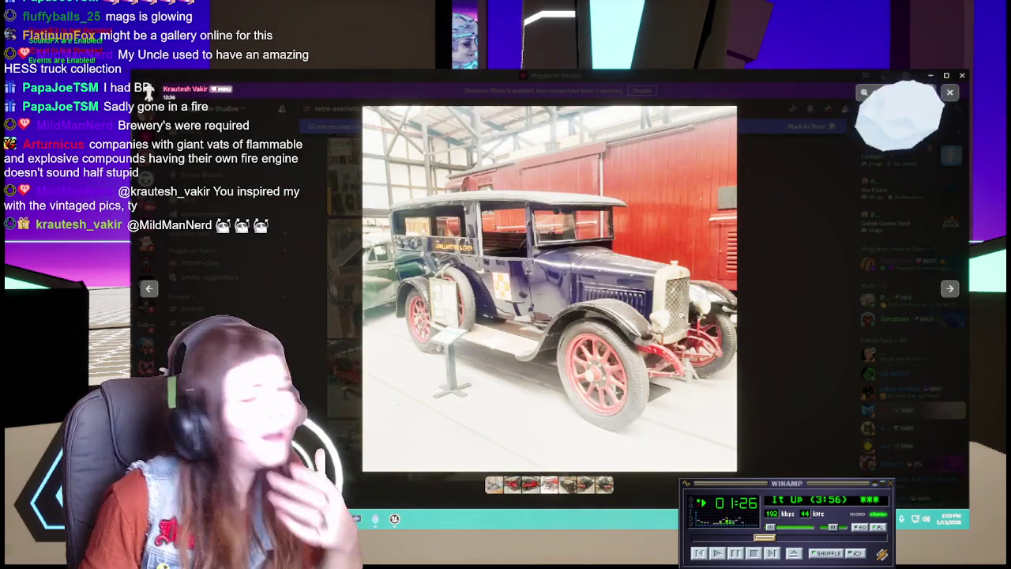
pyautogui.click(487, 348)
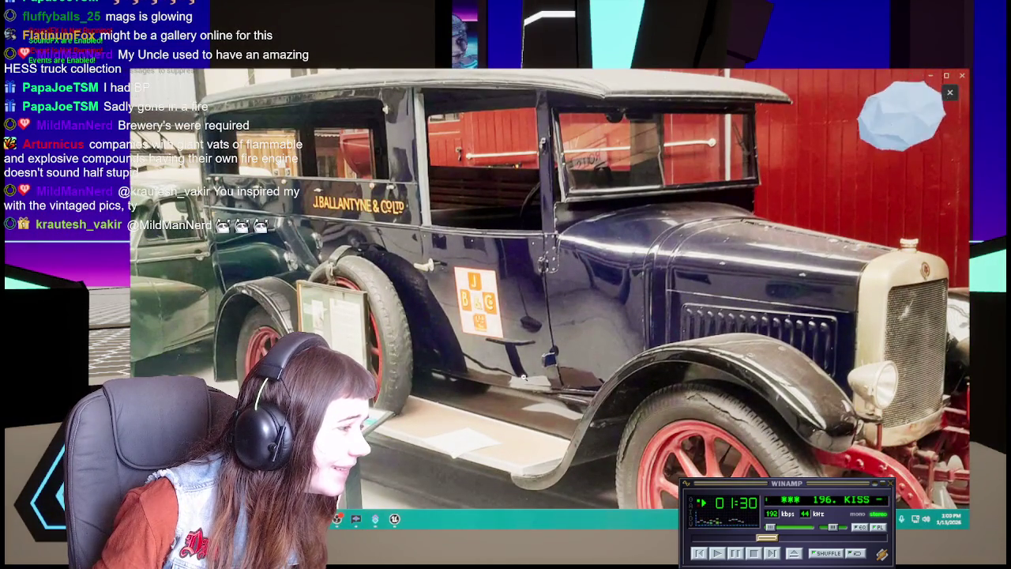
pyautogui.moveTo(523, 377); pyautogui.dragTo(532, 412)
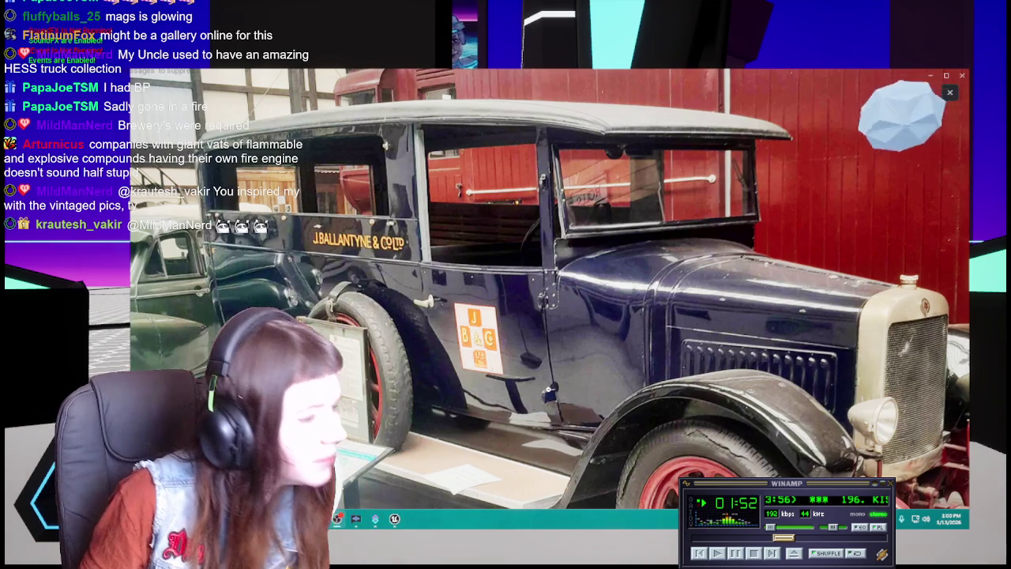
pyautogui.click(799, 330)
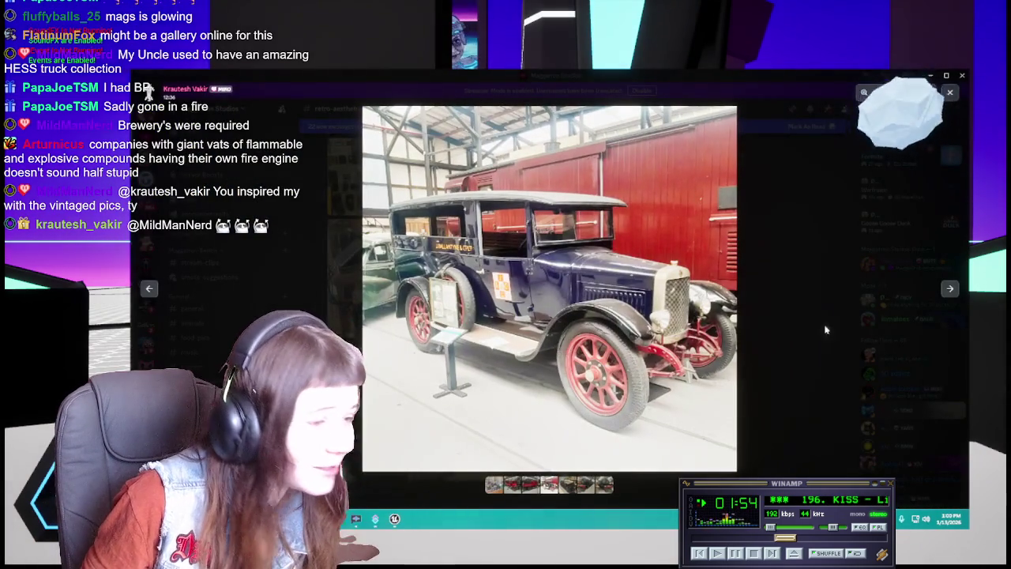
# Step: Advance past the locomotive photo to the front view of steam locomotive 393
pyautogui.click(950, 289)
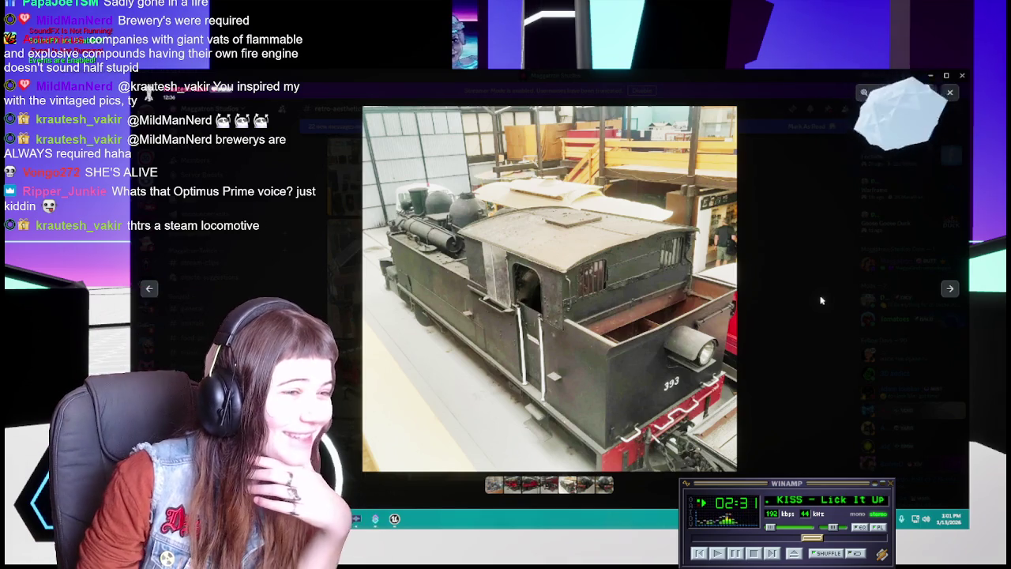
pyautogui.click(949, 288)
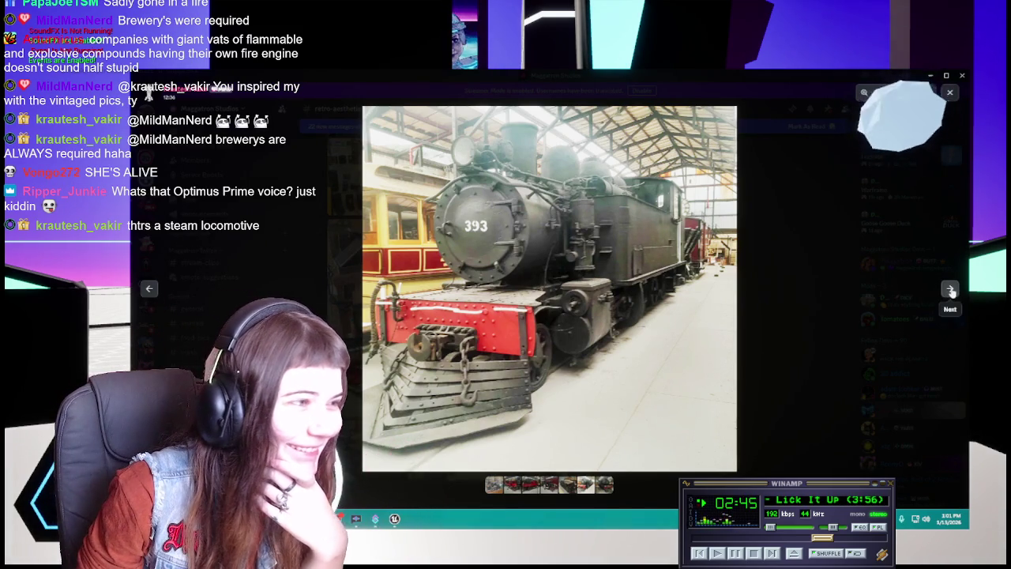
# Step: View the next locomotive 393 photo, then close the viewer back to the retro-aesthetic feed
pyautogui.click(950, 291)
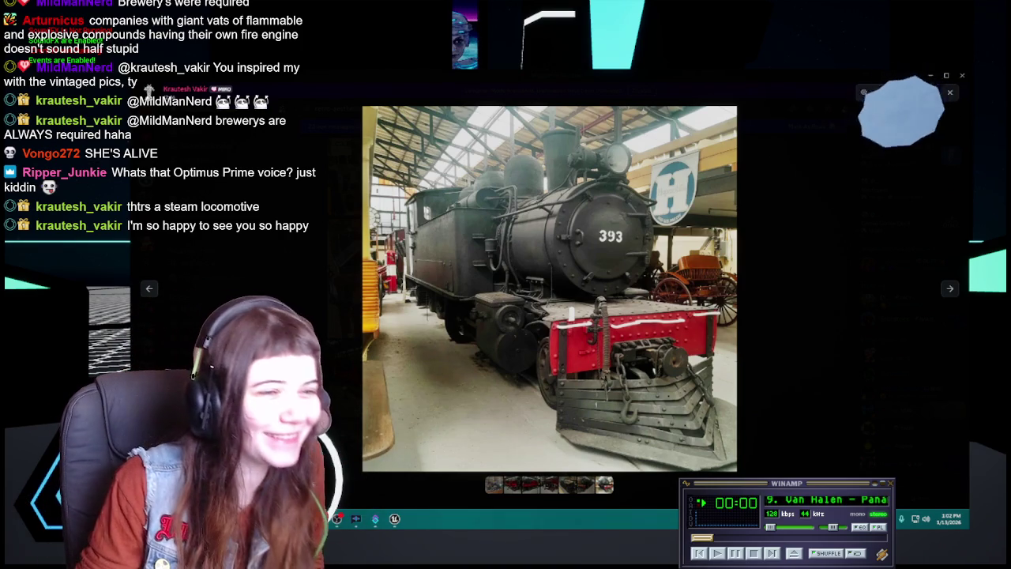
pyautogui.click(792, 300)
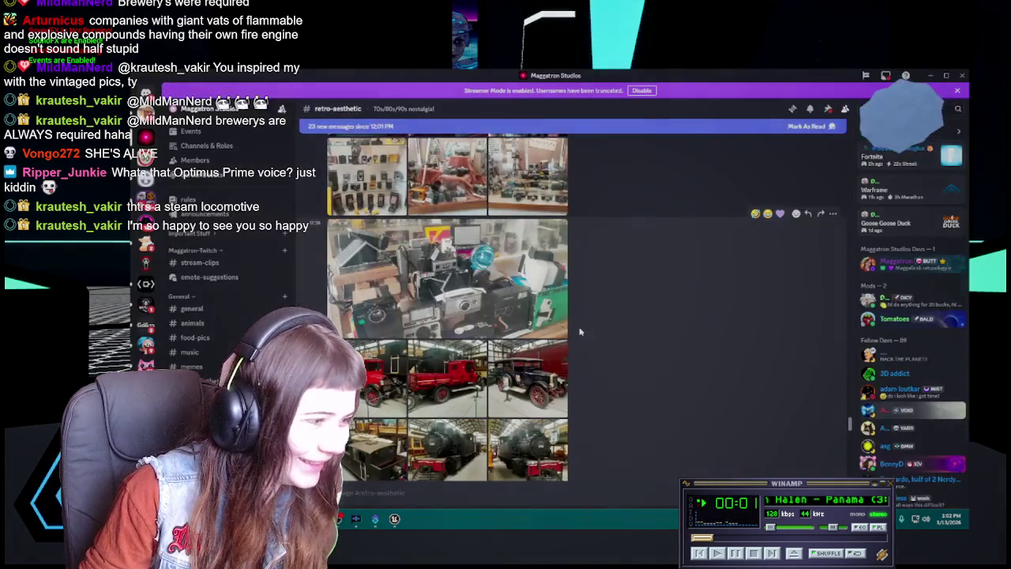
# Step: Mark the Merryweather plaque message unread, then scroll down to the Fatman replica post
pyautogui.scroll(-5, 573, 332)
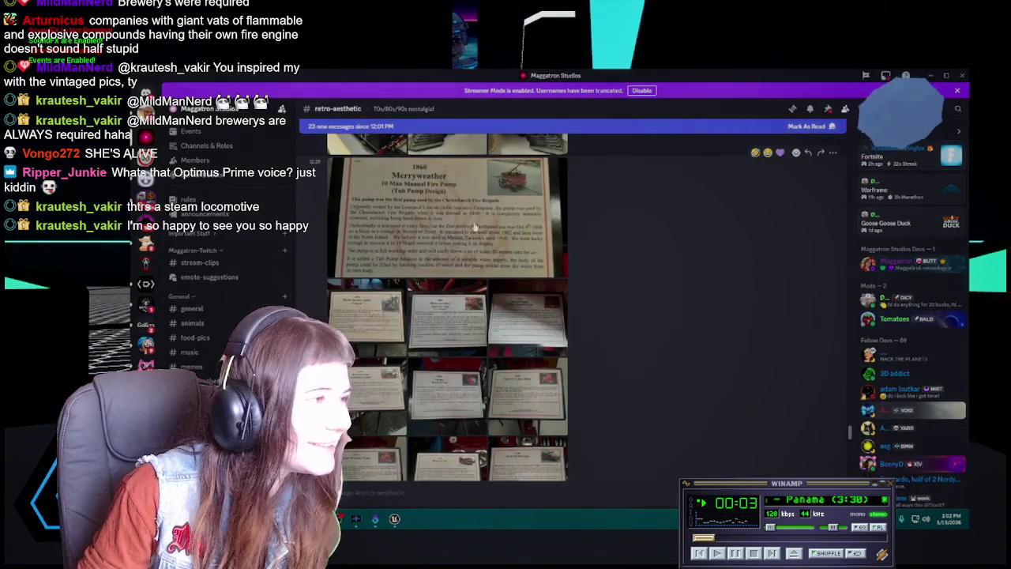
pyautogui.rightClick(636, 274)
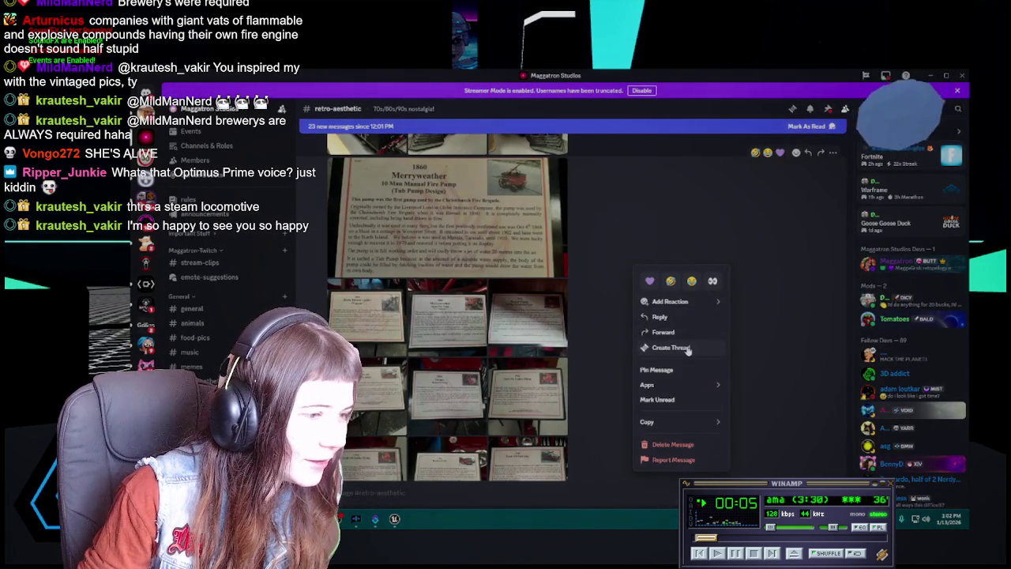
pyautogui.click(670, 399)
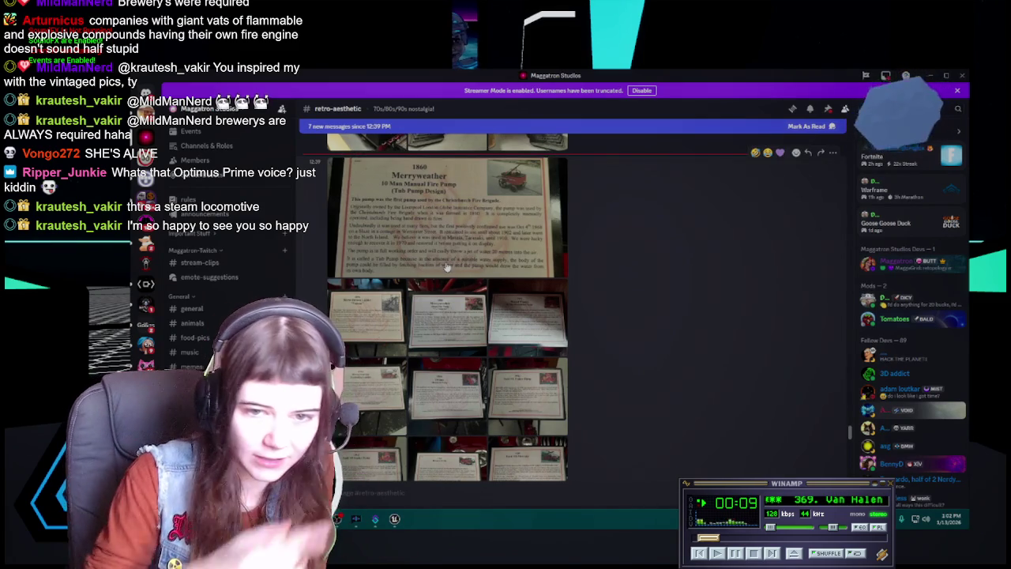
pyautogui.scroll(-2, 621, 274)
pyautogui.scroll(-2, 621, 273)
pyautogui.scroll(-1, 591, 284)
pyautogui.scroll(-1, 582, 289)
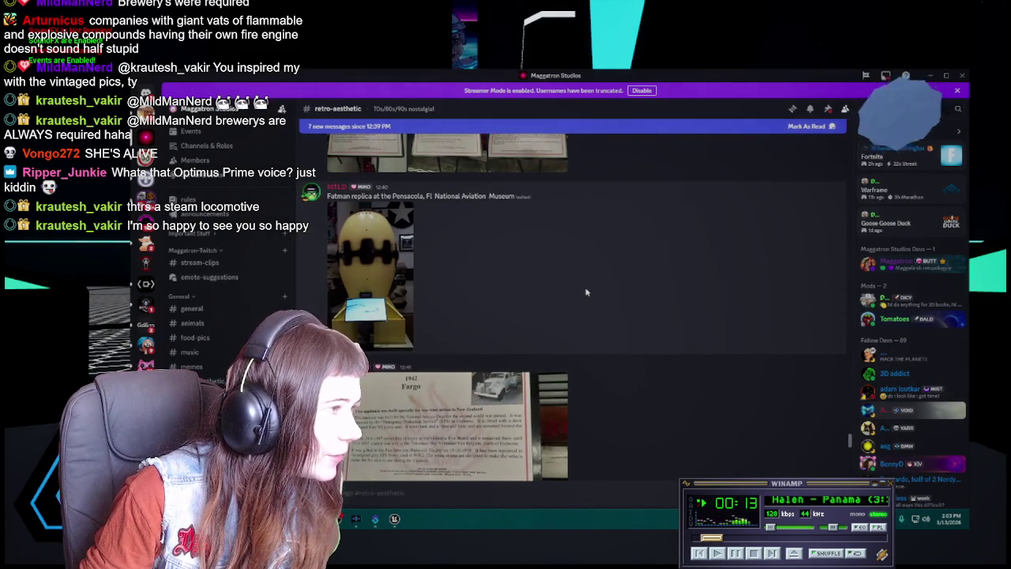
pyautogui.moveTo(392, 304)
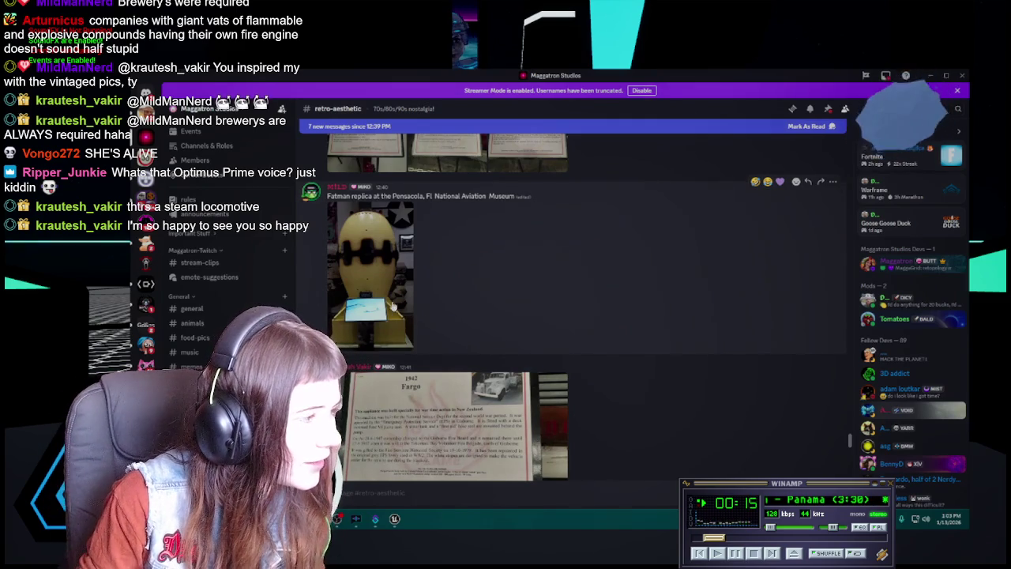
# Step: Enlarge the Fatman replica photo in the image viewer
pyautogui.click(402, 310)
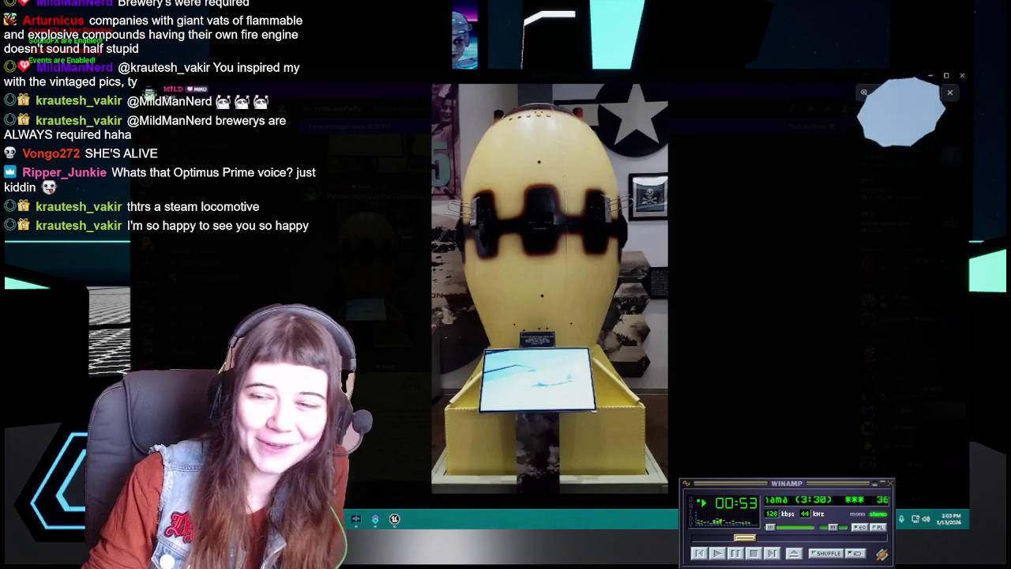
# Step: Close the bomb photo, scroll to the Jack Daniel's Distillery post, and open the red fire truck picture
pyautogui.click(745, 284)
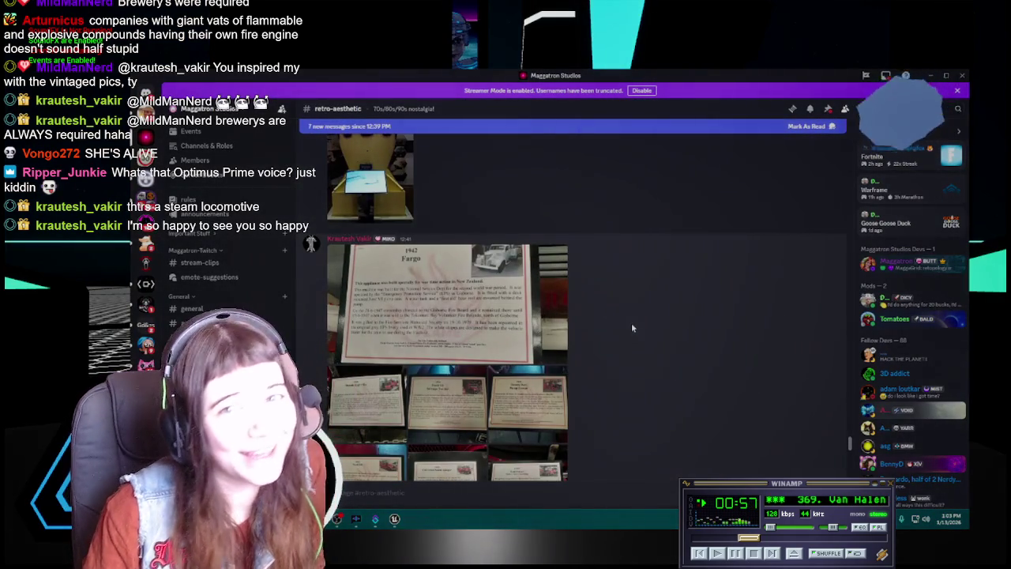
pyautogui.scroll(-2, 631, 328)
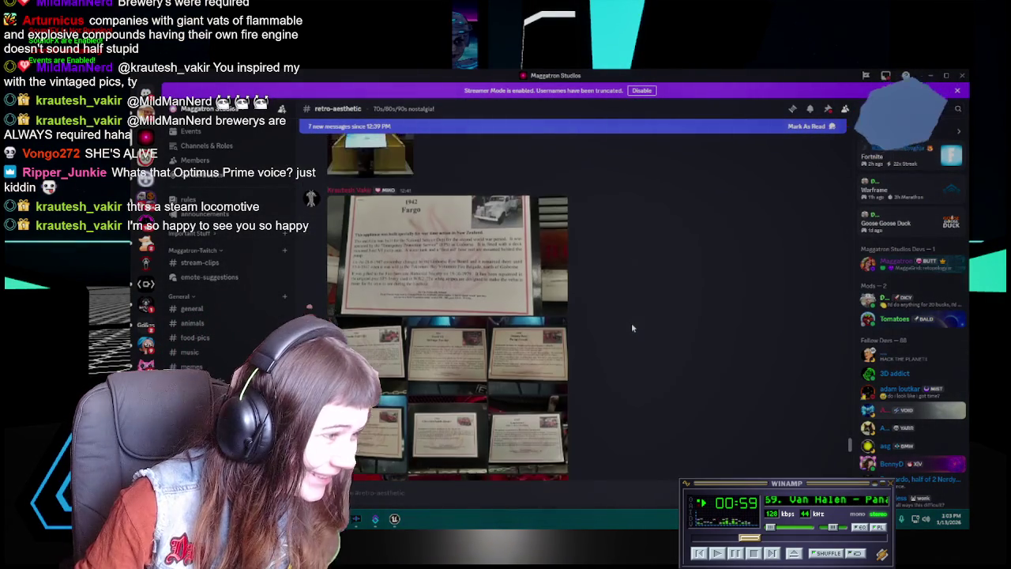
pyautogui.scroll(-2, 632, 328)
pyautogui.scroll(-2, 632, 328)
pyautogui.scroll(-2, 632, 328)
pyautogui.scroll(-1, 631, 328)
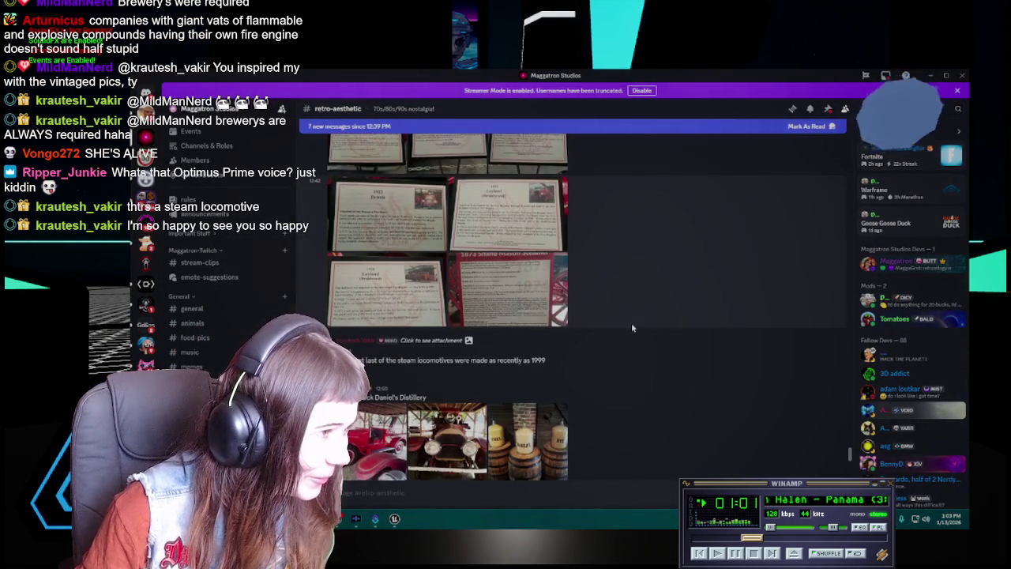
pyautogui.scroll(-1, 632, 327)
pyautogui.scroll(-1, 632, 327)
pyautogui.scroll(-2, 632, 328)
pyautogui.scroll(-1, 632, 328)
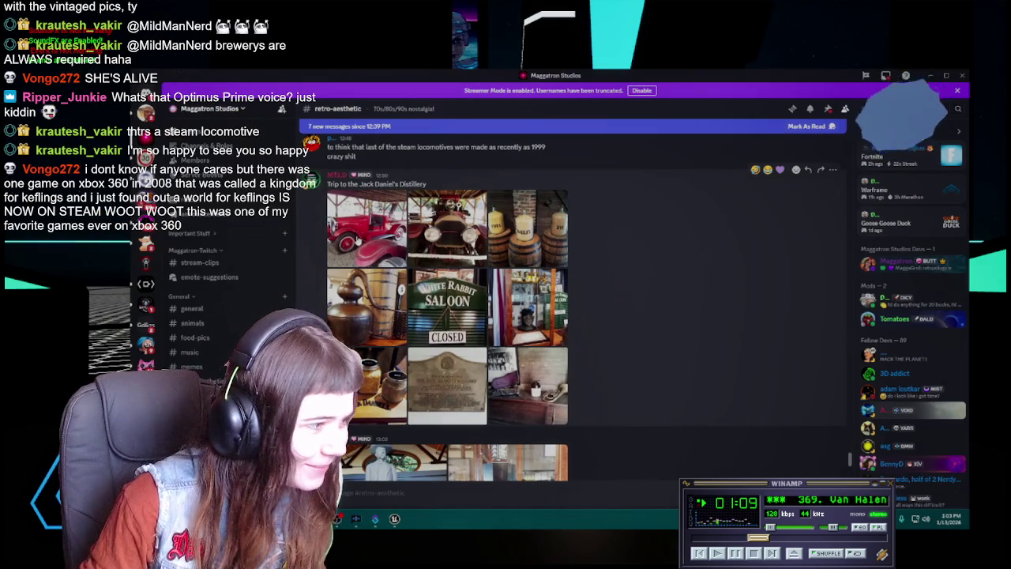
pyautogui.click(366, 228)
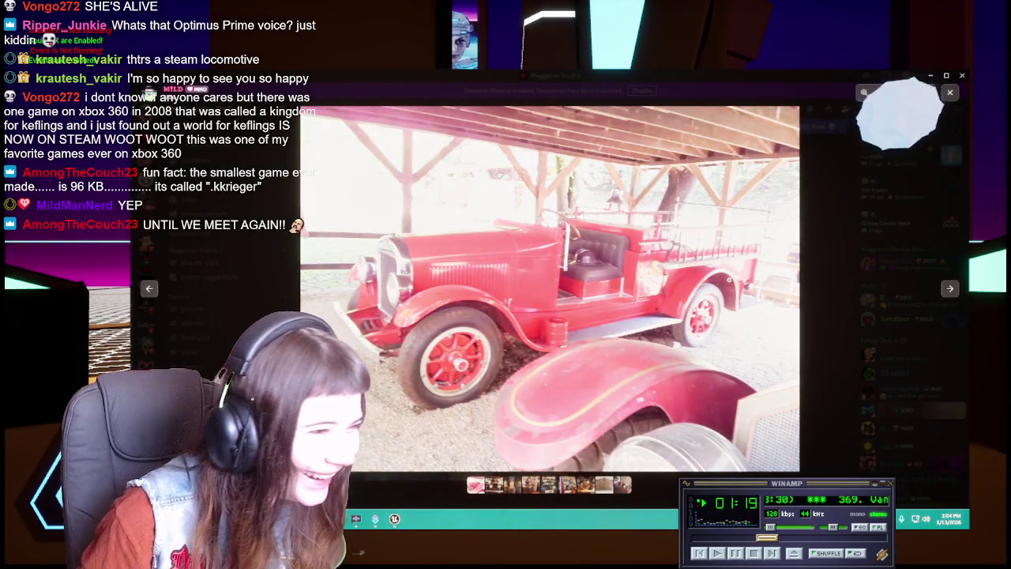
# Step: Step through the distillery photos, past the corn, barley and rye jugs, to the copper pot still
pyautogui.click(949, 289)
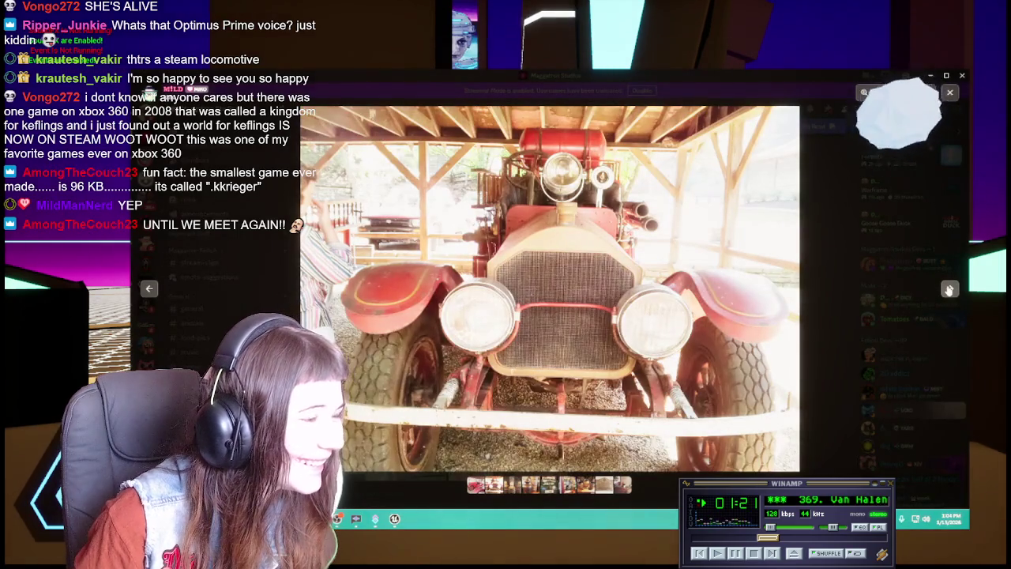
pyautogui.click(949, 289)
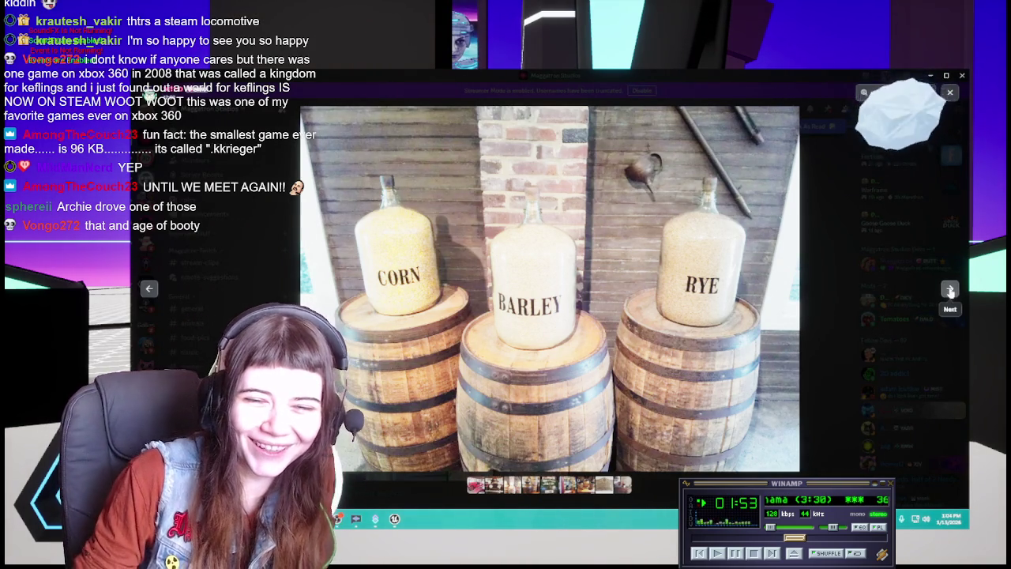
pyautogui.click(950, 290)
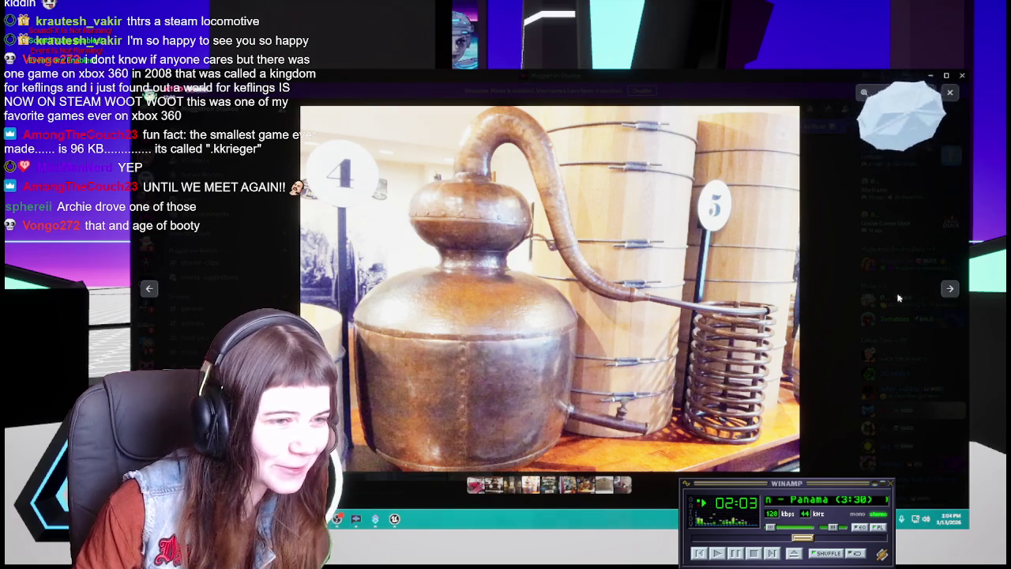
# Step: Advance past the White Rabbit Saloon doors to the 1904 glass trophy case photo
pyautogui.click(949, 289)
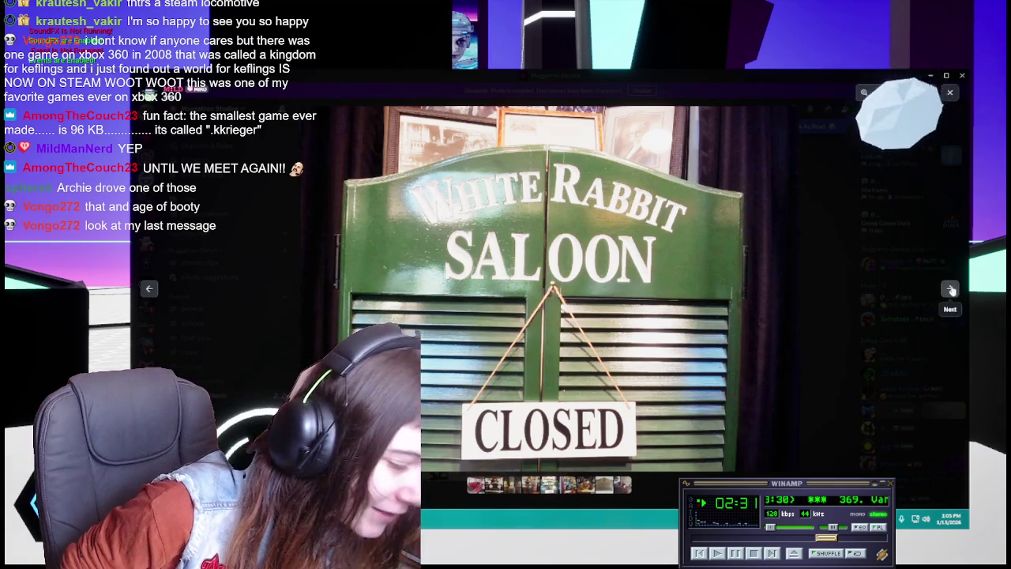
pyautogui.click(951, 289)
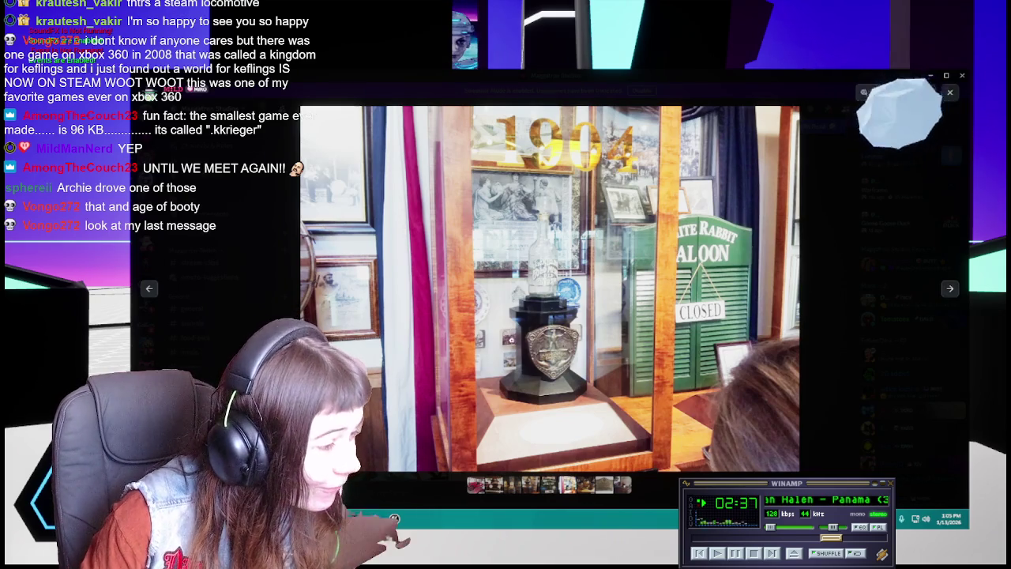
# Step: Zoom and pan around the trophy case photo, then advance past the grain jars to the distillery plaque
pyautogui.scroll(3, 621, 364)
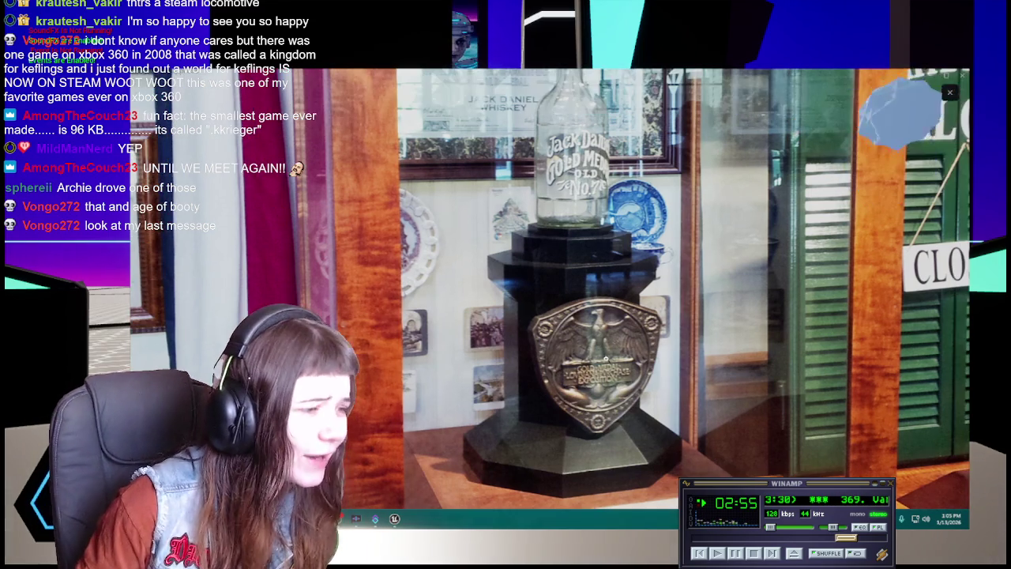
pyautogui.press('Right')
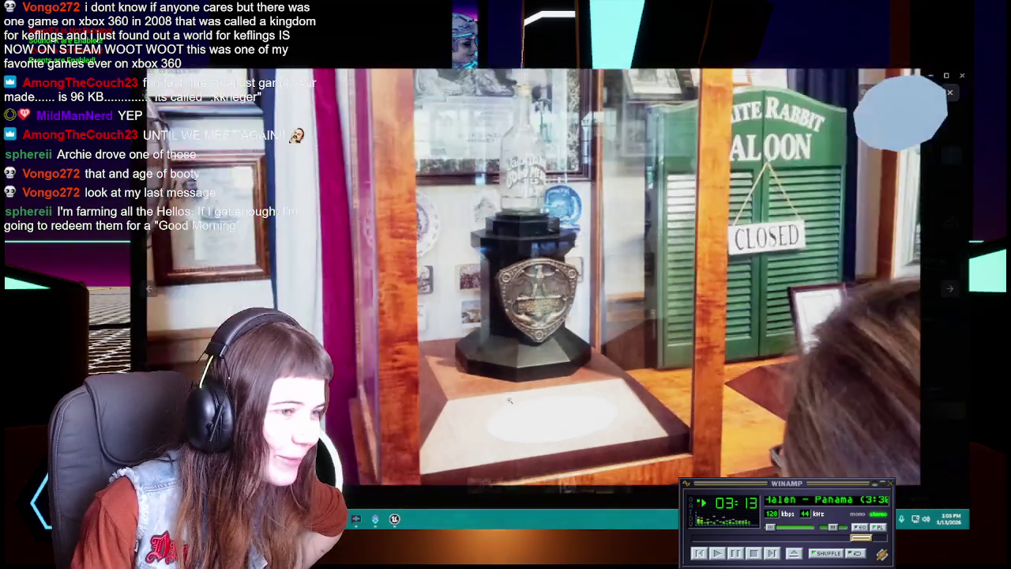
pyautogui.click(509, 400)
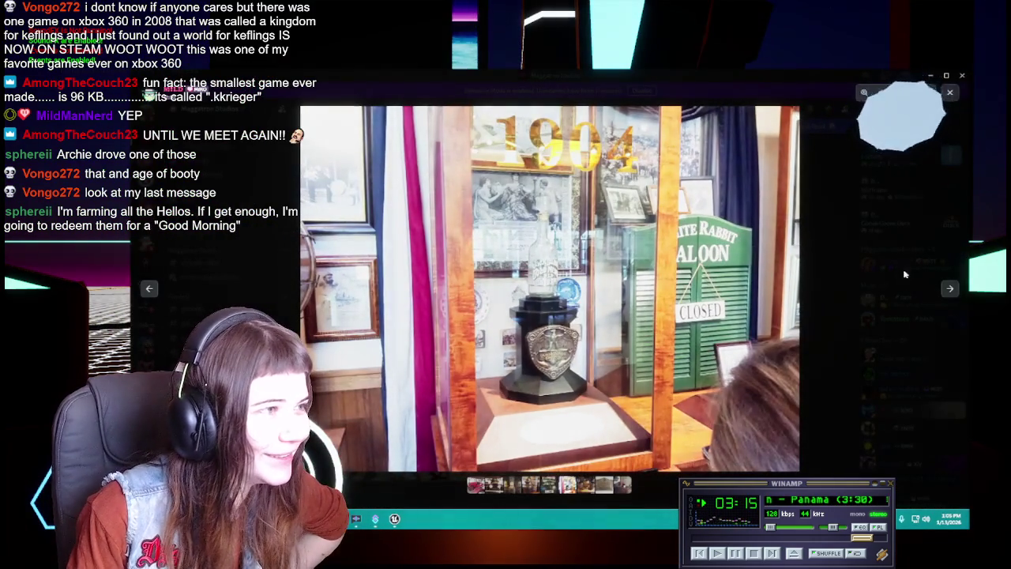
pyautogui.click(329, 306)
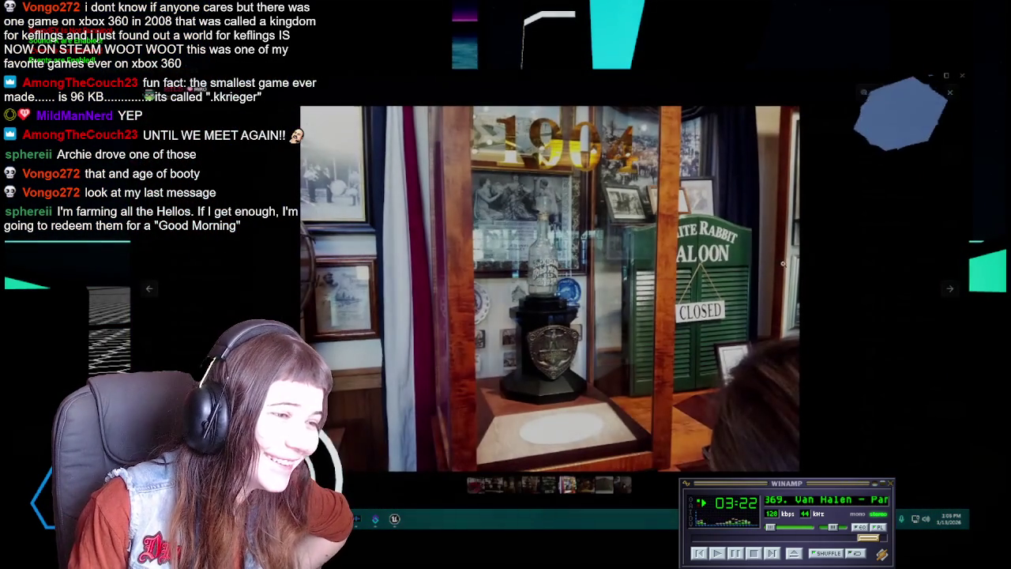
pyautogui.click(952, 291)
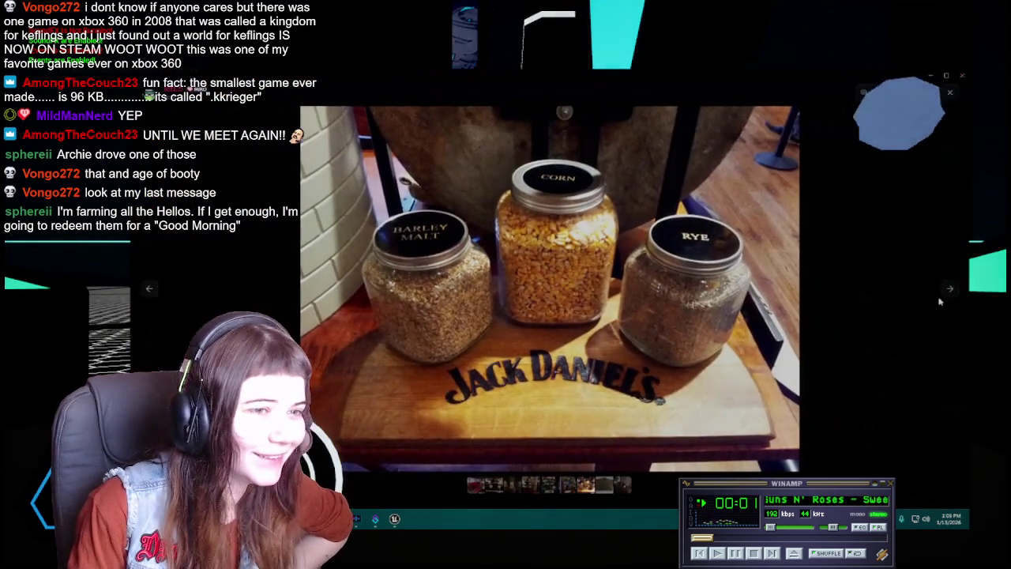
pyautogui.click(948, 289)
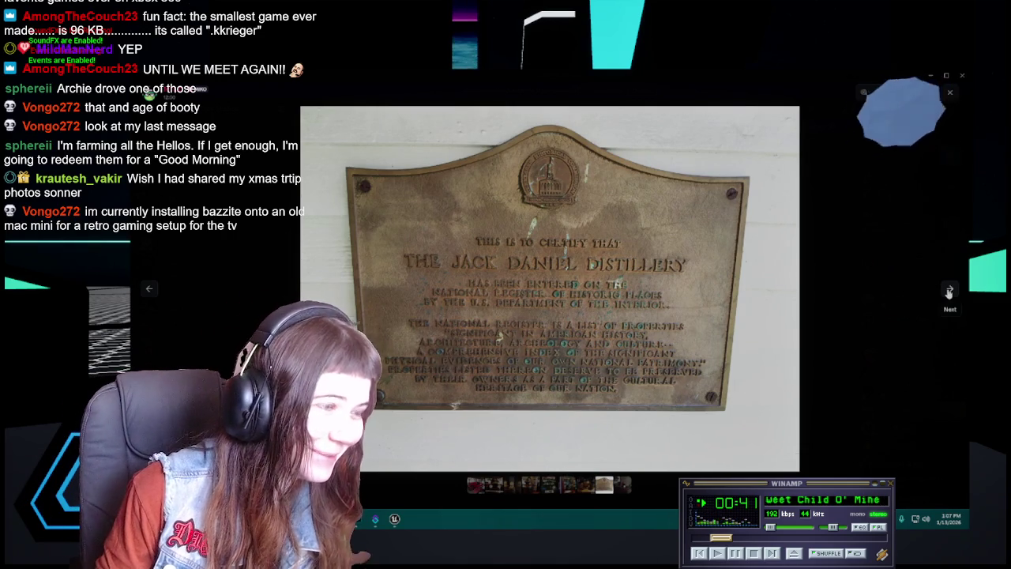
# Step: Advance to the photo of antique brass horns, a violin case and a jug on a shelf
pyautogui.click(949, 292)
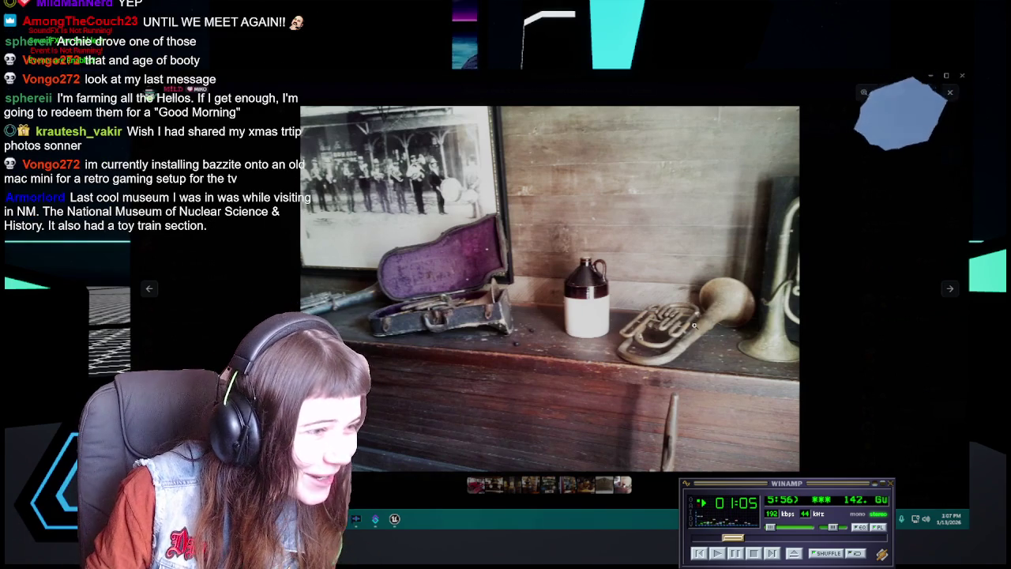
# Step: Advance to the fire truck photo, then close the image viewer
pyautogui.scroll(3, 585, 325)
pyautogui.scroll(-2, 554, 322)
pyautogui.scroll(-1, 554, 322)
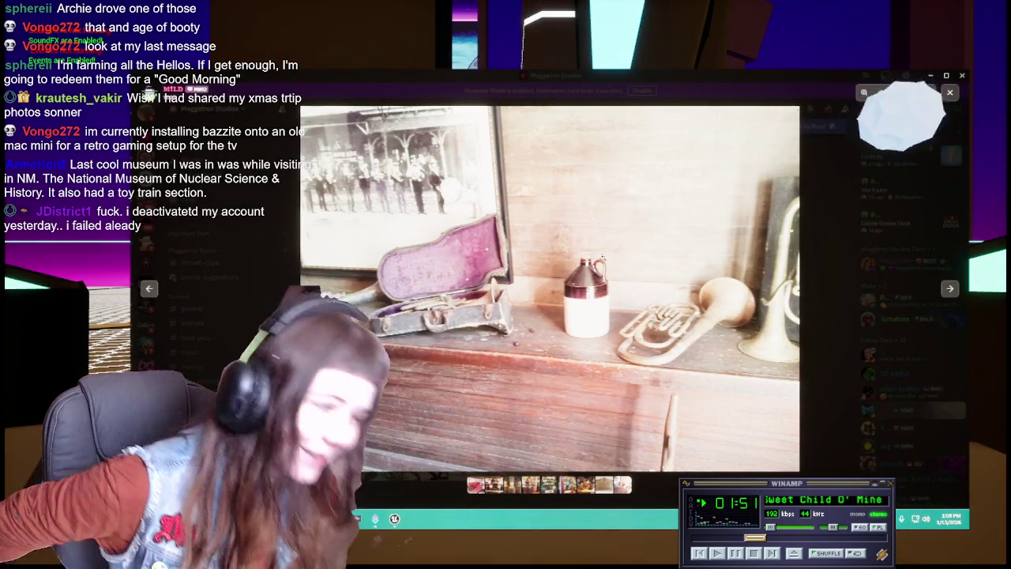
pyautogui.press('Right')
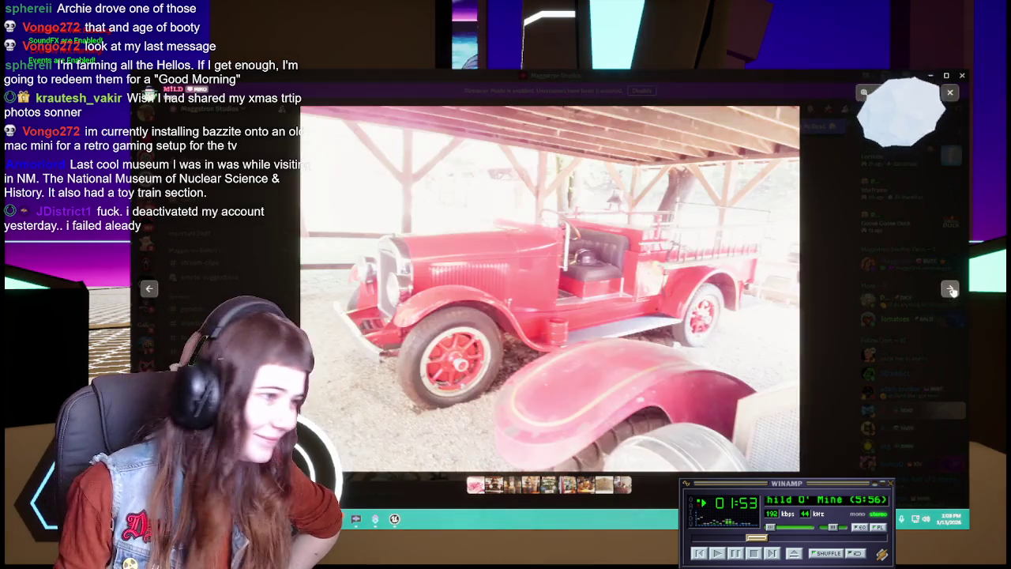
pyautogui.press('Escape')
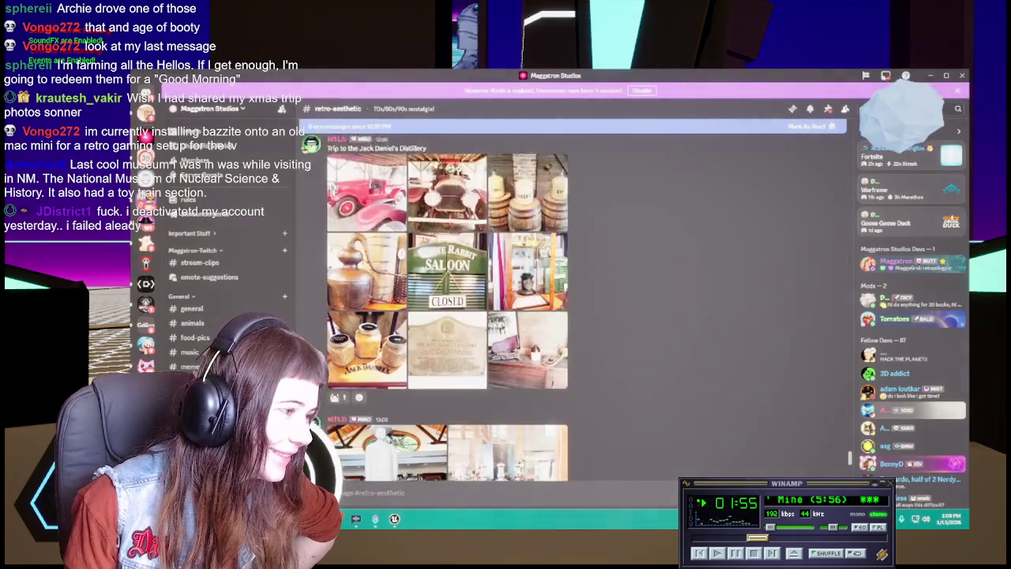
# Step: Open the white statue photo full size and zoom into the statue's base
pyautogui.scroll(2, 447, 308)
pyautogui.scroll(2, 446, 308)
pyautogui.scroll(-5, 446, 308)
pyautogui.click(387, 277)
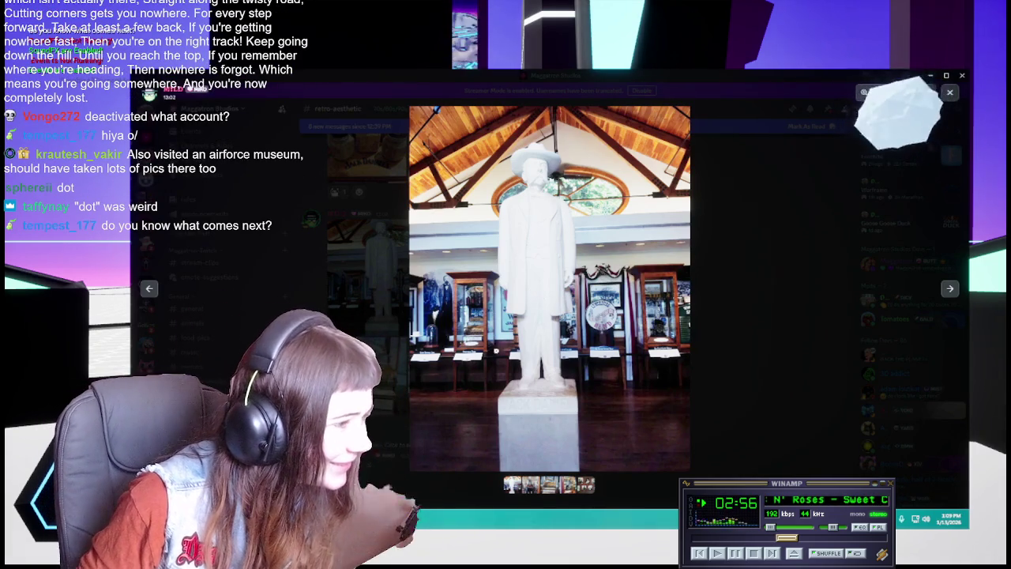
pyautogui.click(466, 345)
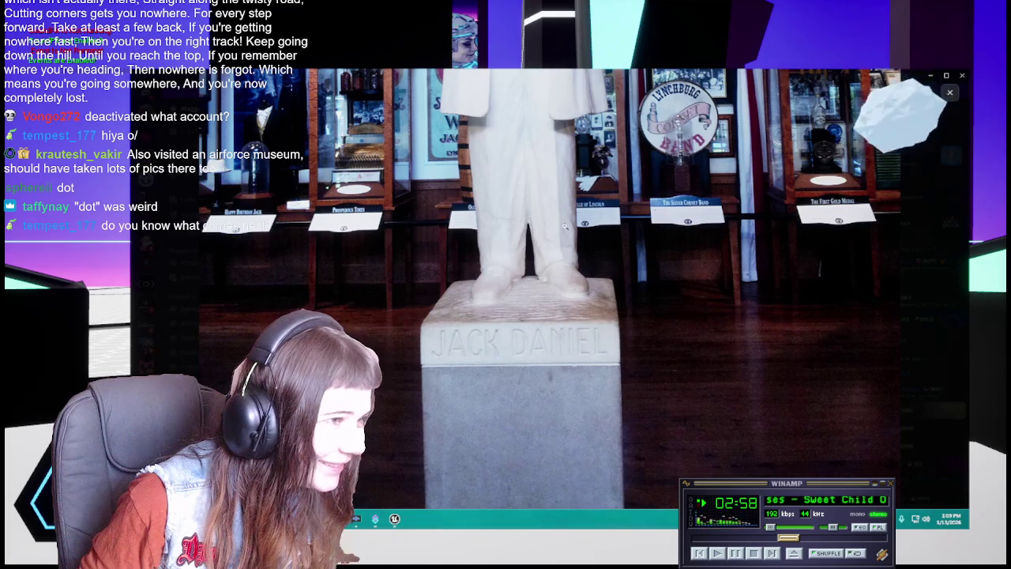
# Step: Zoom back out to the whole statue, then advance to the whiskey bottle display photo
pyautogui.click(565, 227)
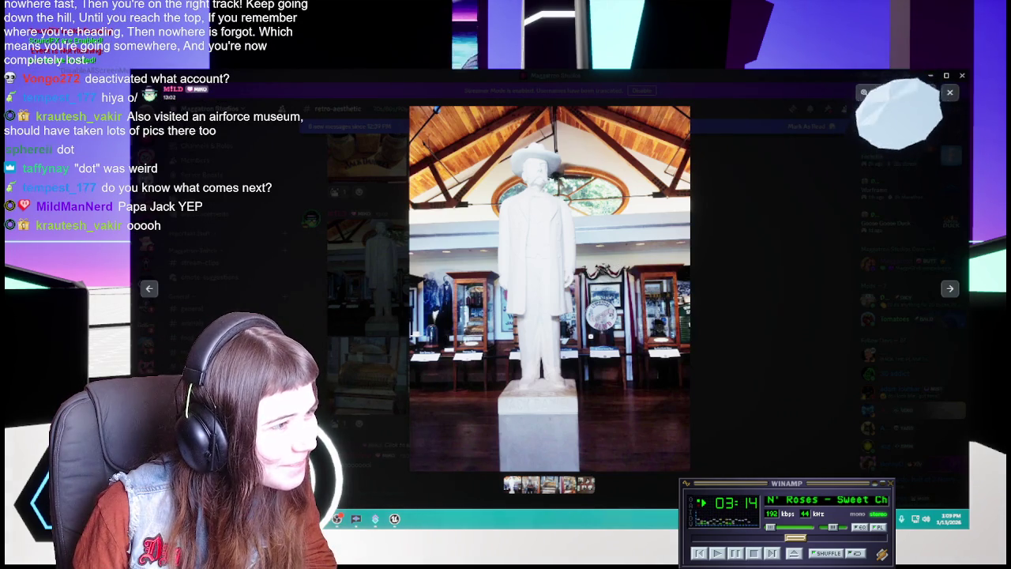
pyautogui.click(951, 290)
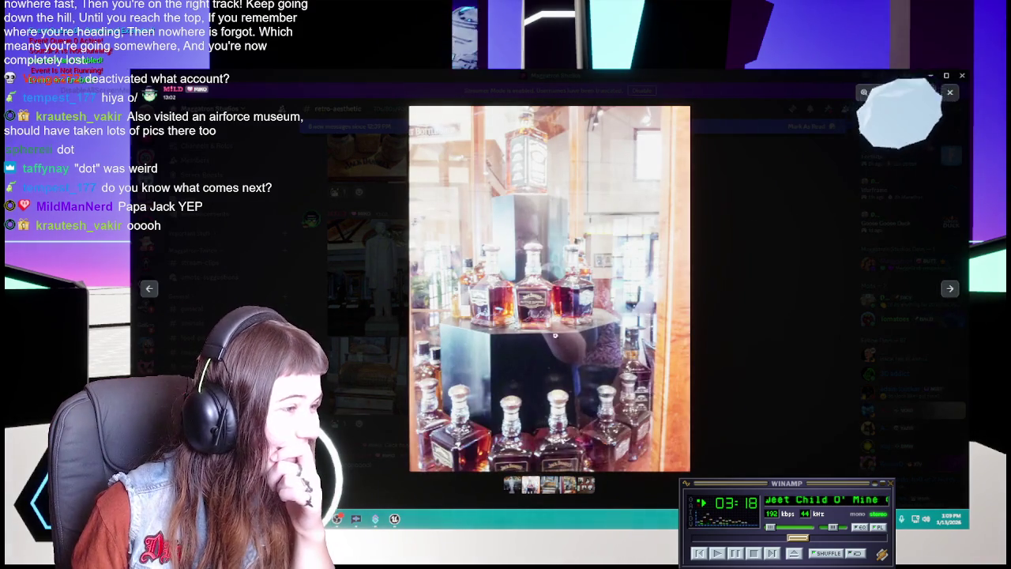
pyautogui.click(547, 301)
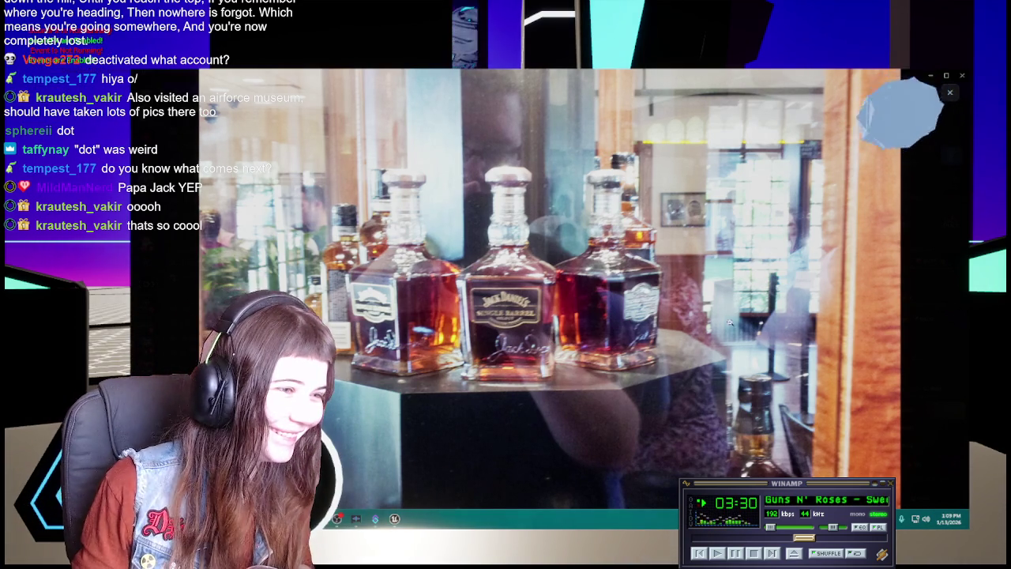
pyautogui.click(949, 290)
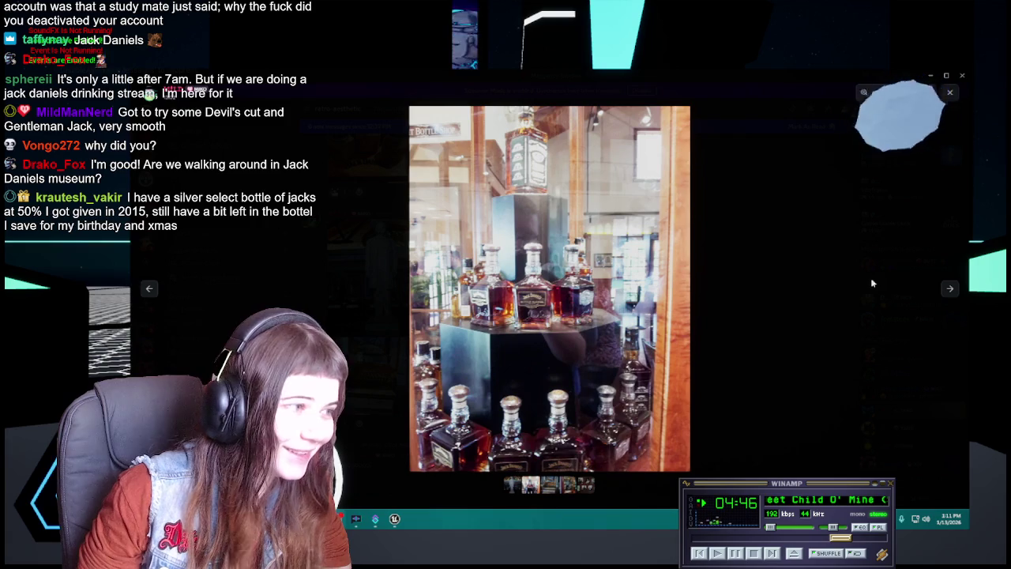
# Step: Advance to the cash register photo, zooming in on it and back out
pyautogui.click(949, 293)
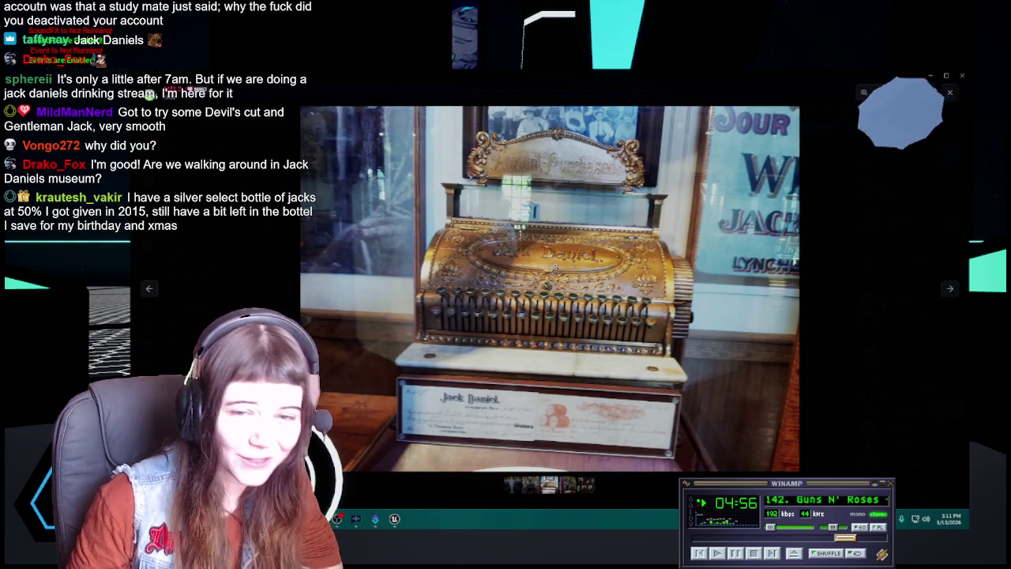
pyautogui.click(563, 337)
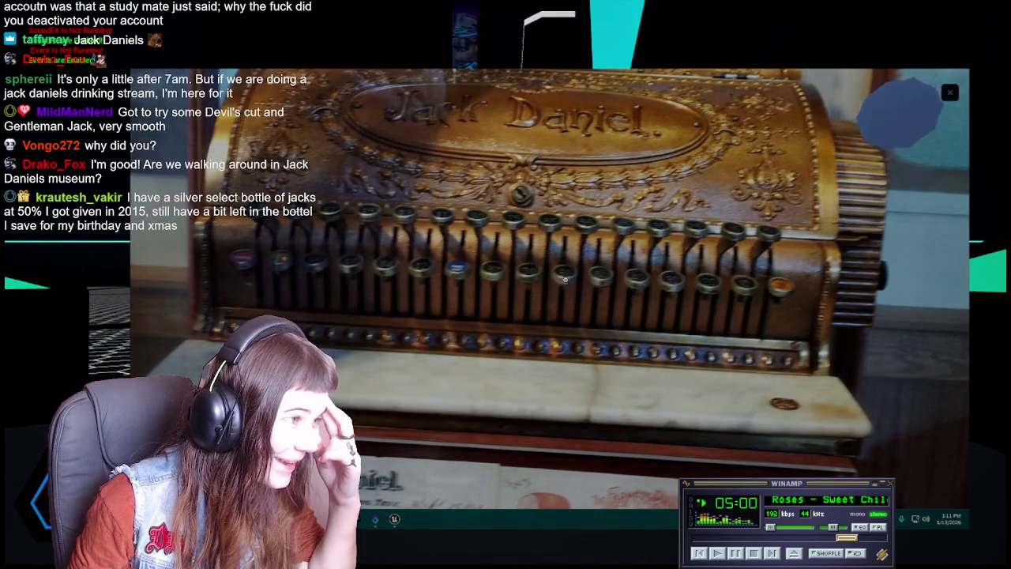
pyautogui.click(565, 277)
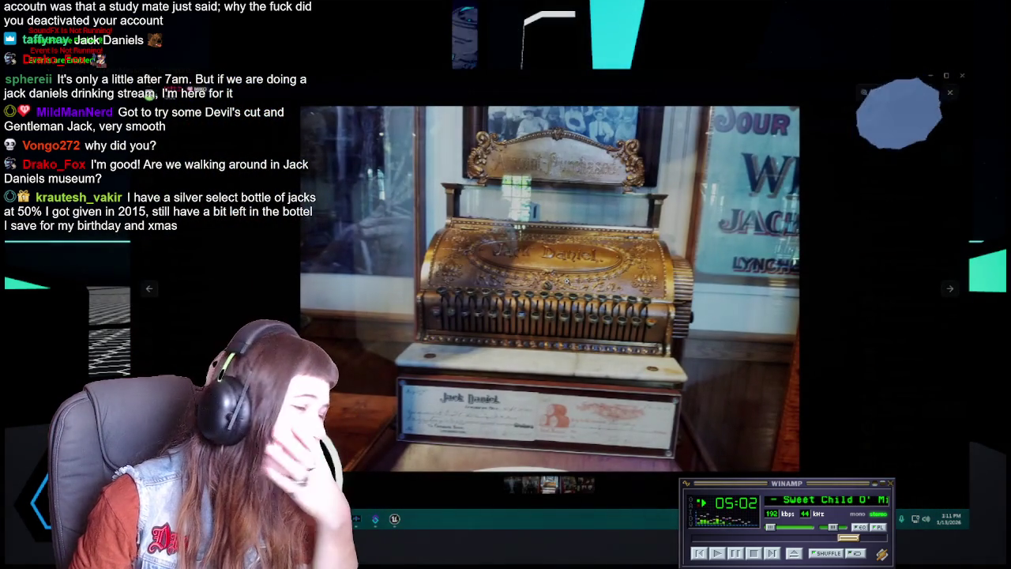
# Step: Advance past the display case to the portrait wall, pan the zoomed view, then close the viewer
pyautogui.click(950, 288)
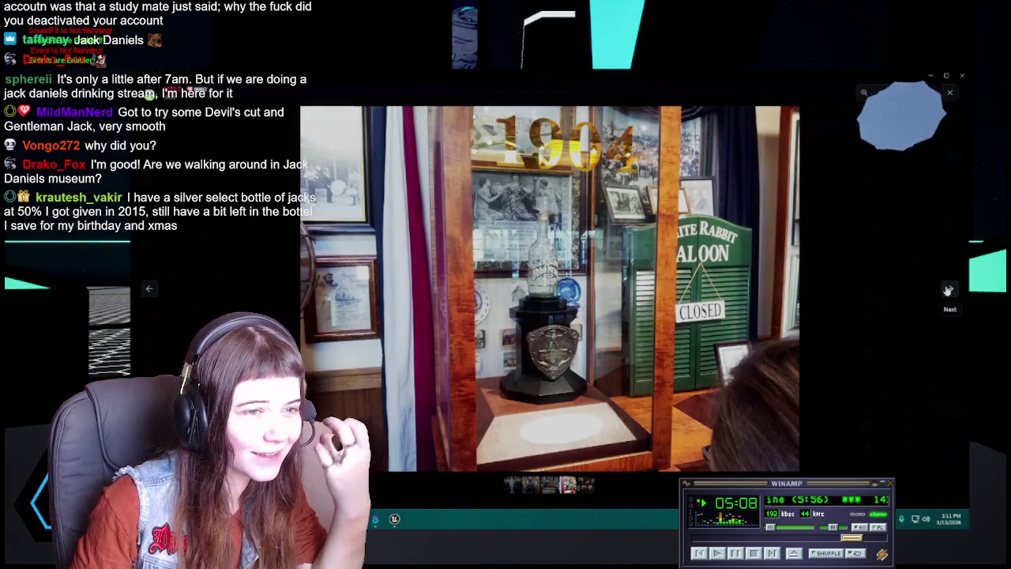
pyautogui.click(950, 289)
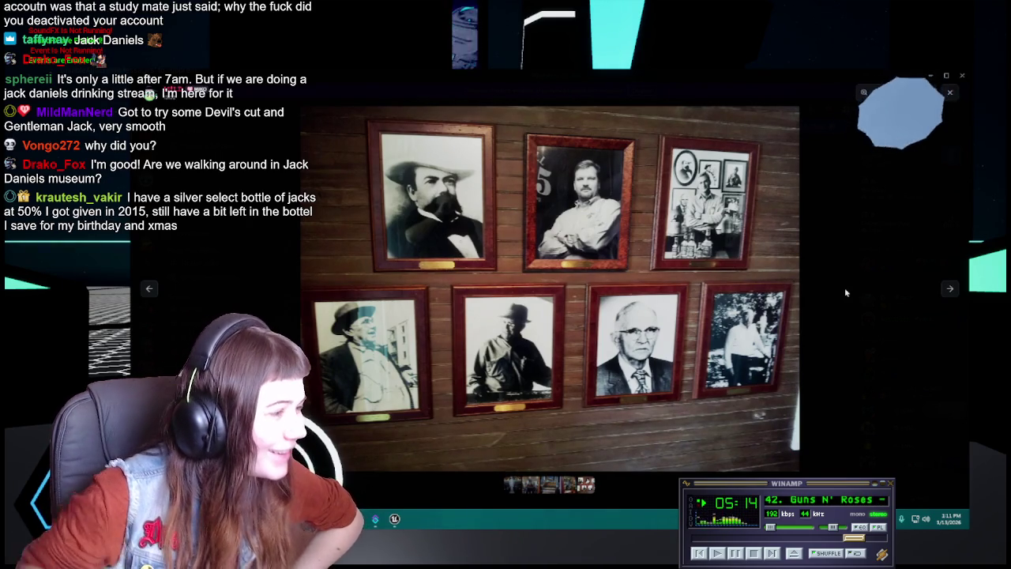
pyautogui.keyDown('ctrl'); pyautogui.scroll(3, 404, 162); pyautogui.keyUp('ctrl')
pyautogui.moveTo(456, 243); pyautogui.dragTo(460, 278)
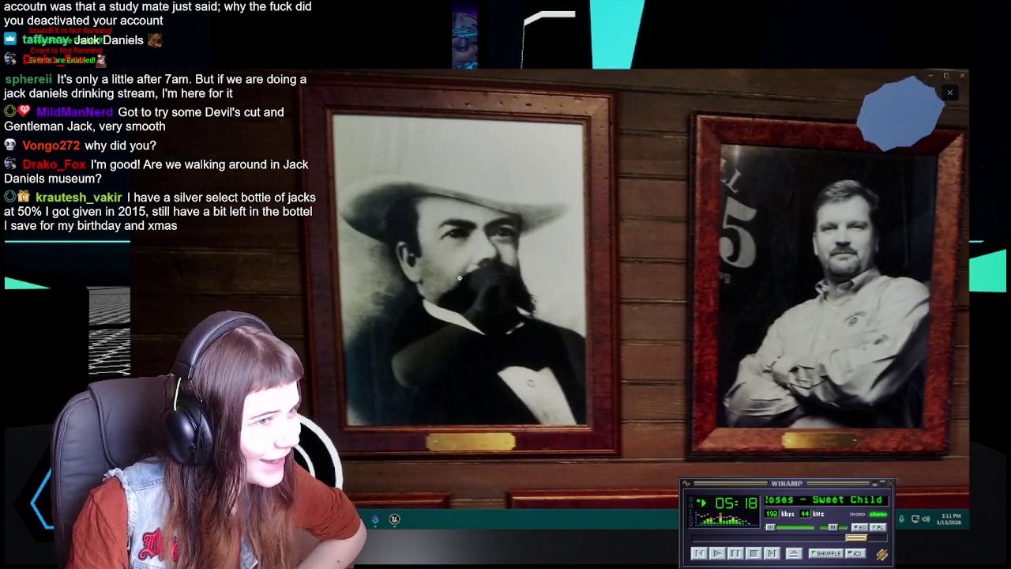
pyautogui.keyDown('ctrl'); pyautogui.scroll(-3, 459, 278); pyautogui.keyUp('ctrl')
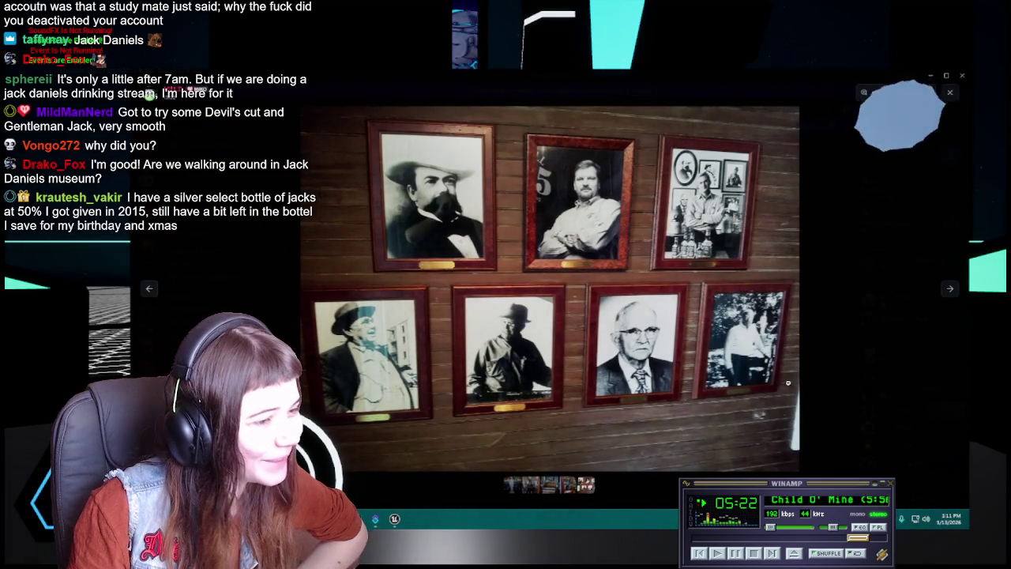
pyautogui.click(820, 321)
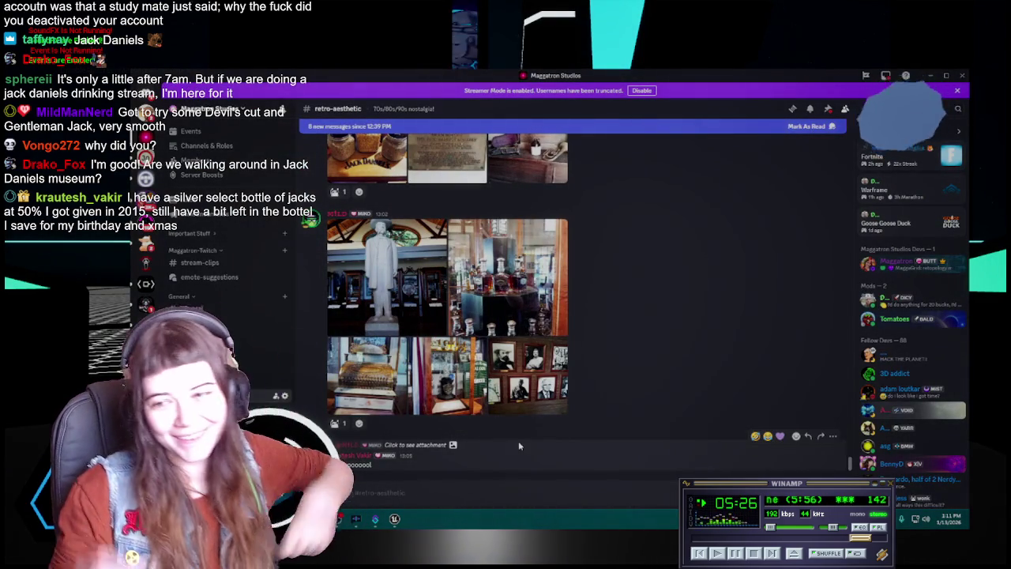
pyautogui.moveTo(518, 443)
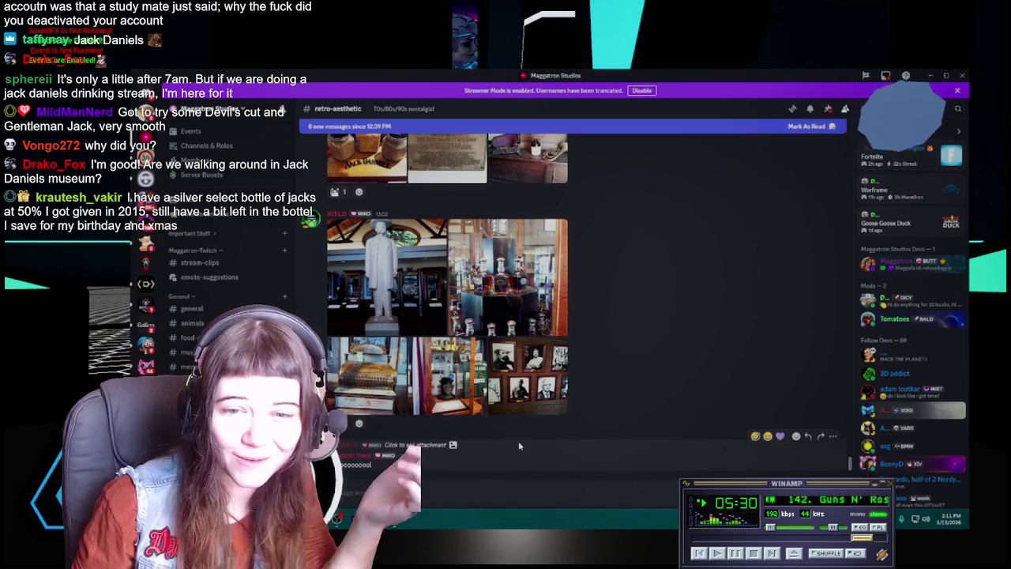
# Step: Scroll up through the channel's earlier photo galleries, then switch to the Blender window
pyautogui.scroll(5, 533, 431)
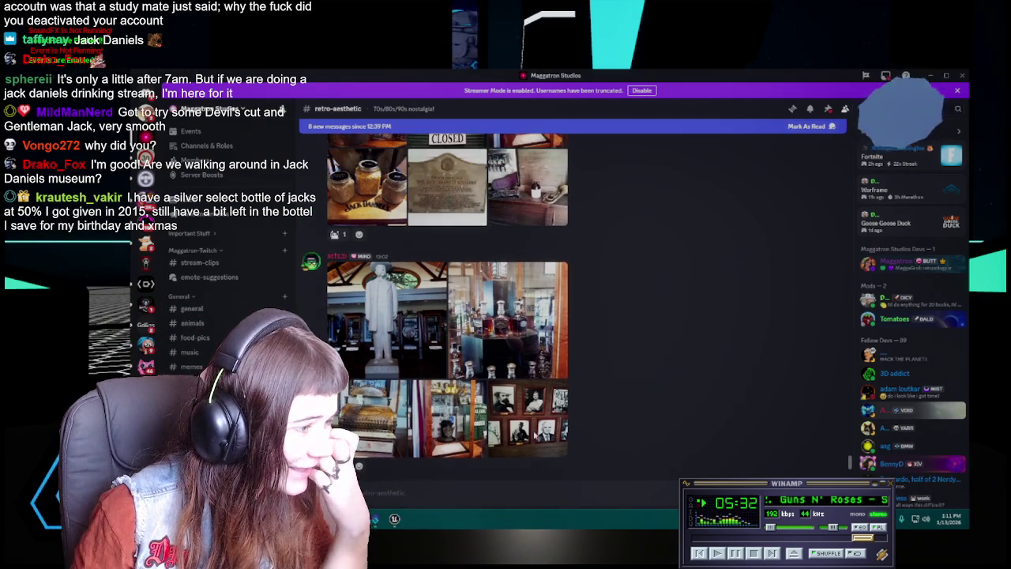
pyautogui.scroll(2, 533, 431)
pyautogui.scroll(2, 533, 430)
pyautogui.scroll(1, 533, 431)
pyautogui.scroll(4, 533, 430)
pyautogui.scroll(3, 533, 430)
pyautogui.scroll(3, 530, 411)
pyautogui.scroll(3, 521, 371)
pyautogui.scroll(2, 509, 325)
pyautogui.scroll(3, 510, 326)
pyautogui.scroll(3, 553, 316)
pyautogui.scroll(2, 600, 308)
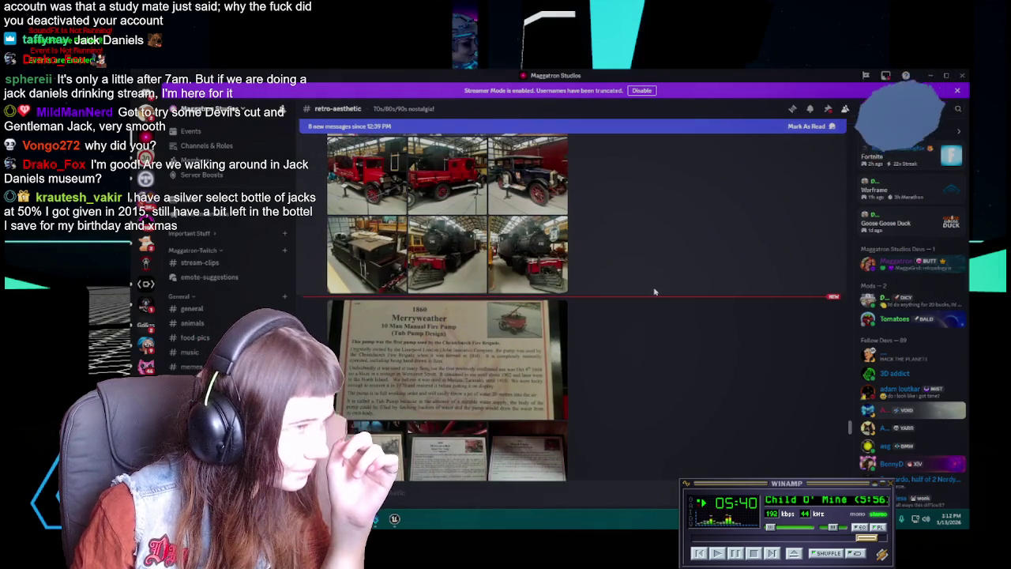
pyautogui.moveTo(645, 354)
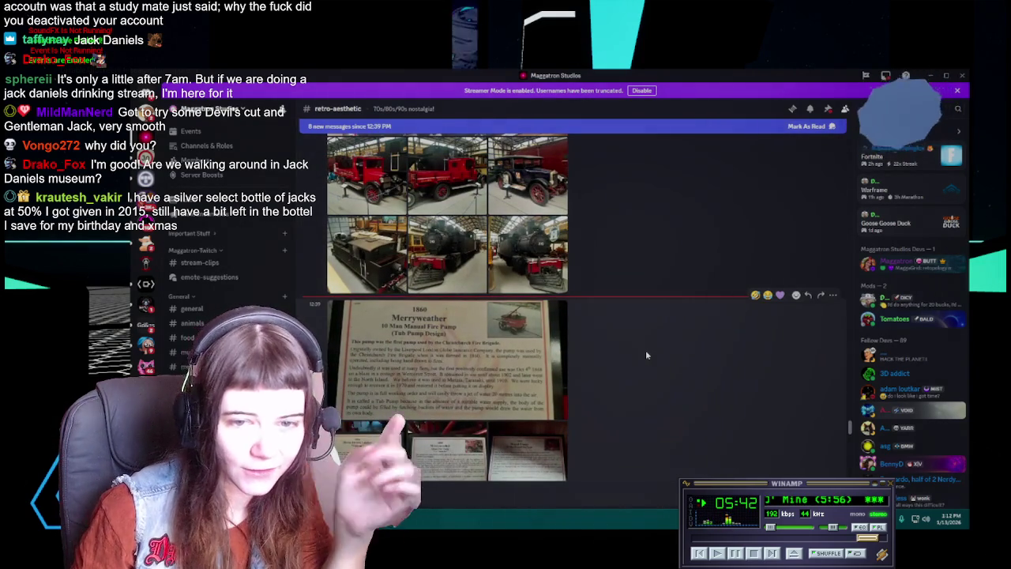
pyautogui.hotkey('alt', 'Tab')
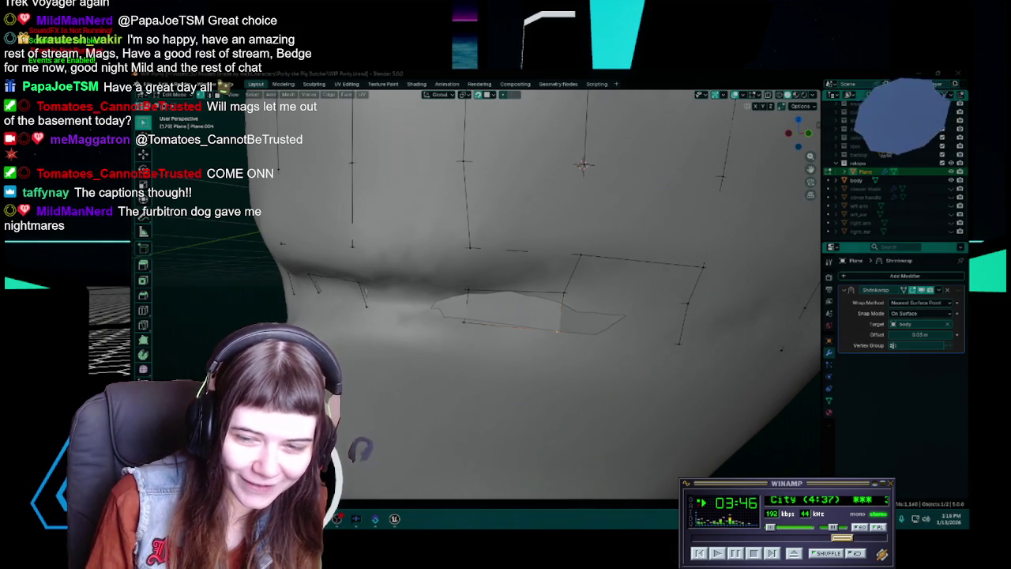
pyautogui.click(739, 293)
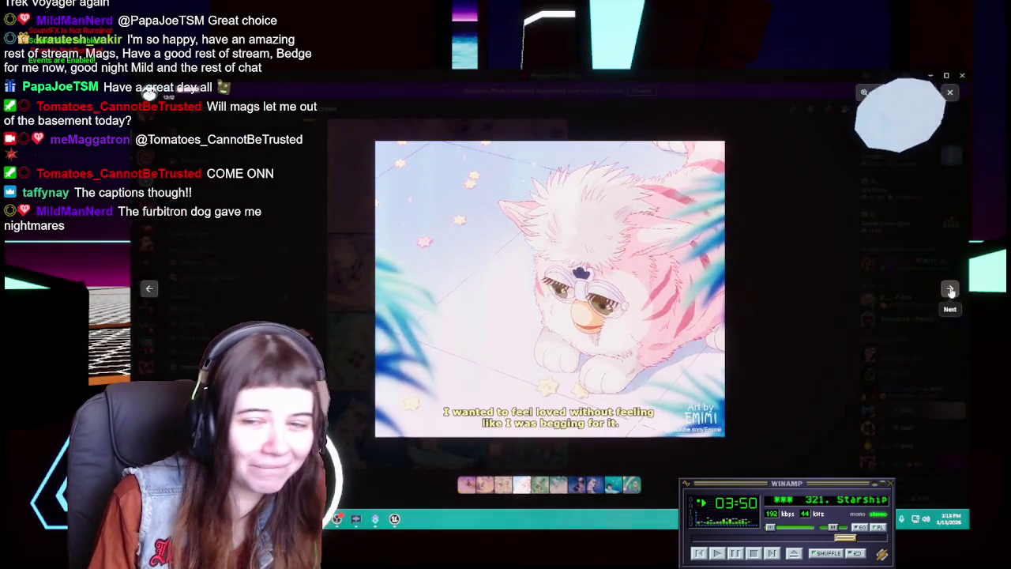
# Step: Page forward through the Furby artworks, moving past the white dog image
pyautogui.click(950, 289)
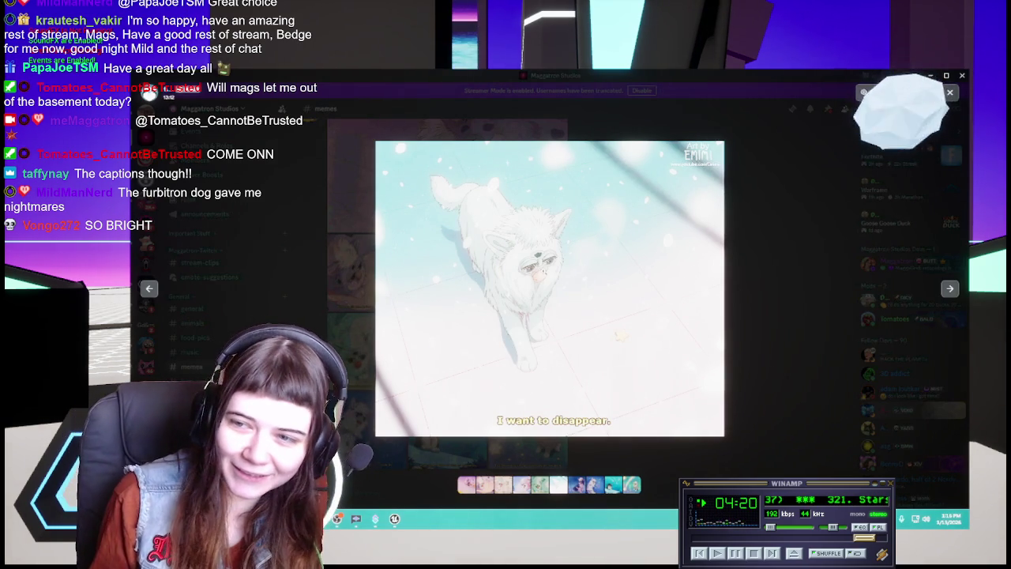
pyautogui.click(950, 289)
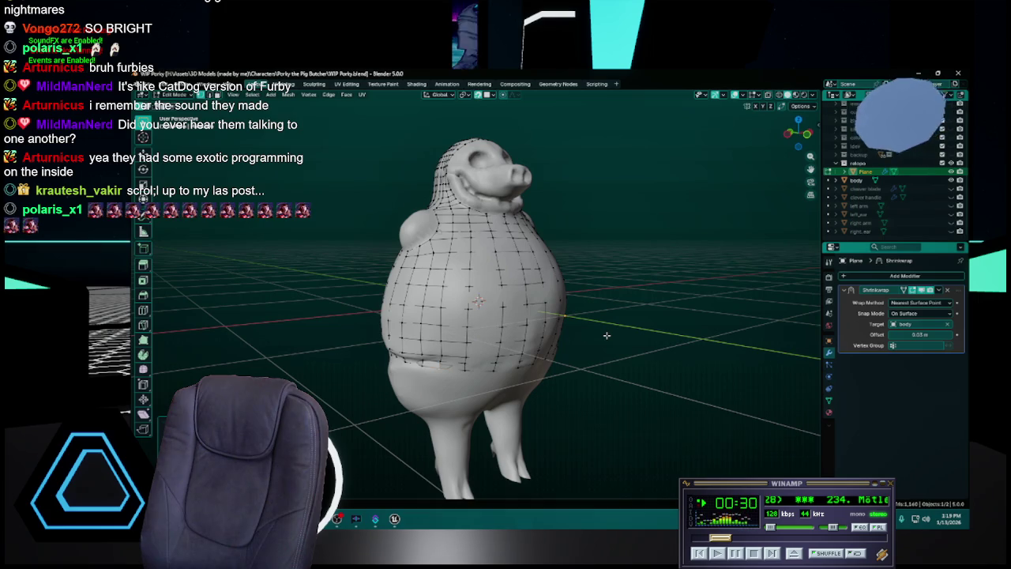
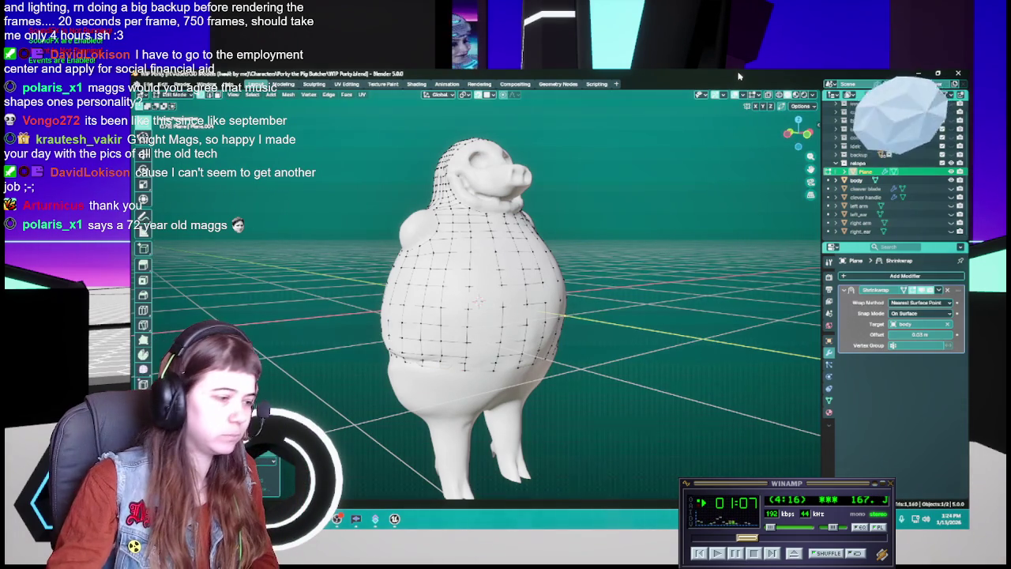
# Step: Launch Windows Calculator and move its window toward the middle of the screen
pyautogui.press('super')
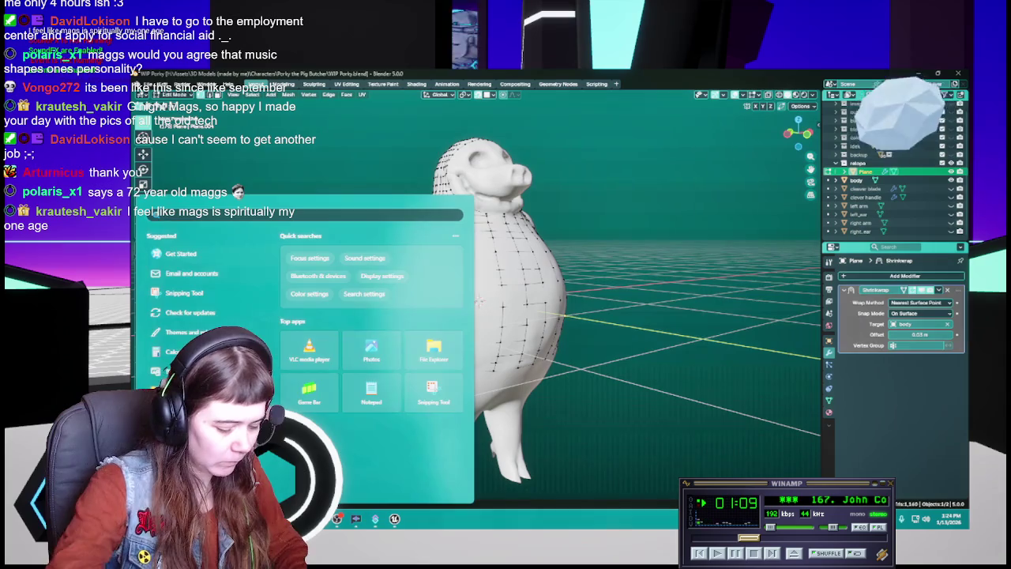
pyautogui.write('calc')
pyautogui.press('Return')
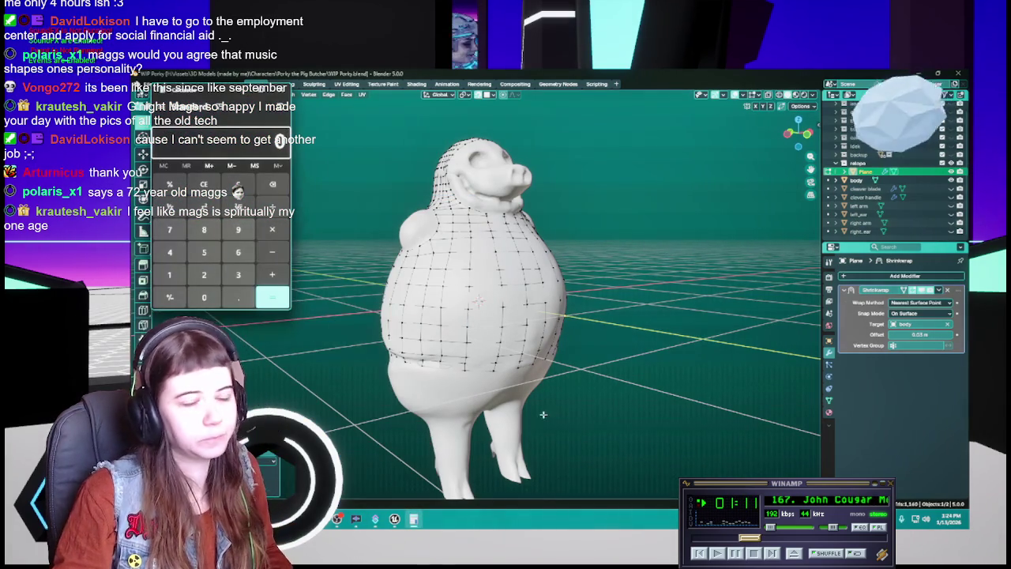
pyautogui.moveTo(216, 94); pyautogui.dragTo(542, 140)
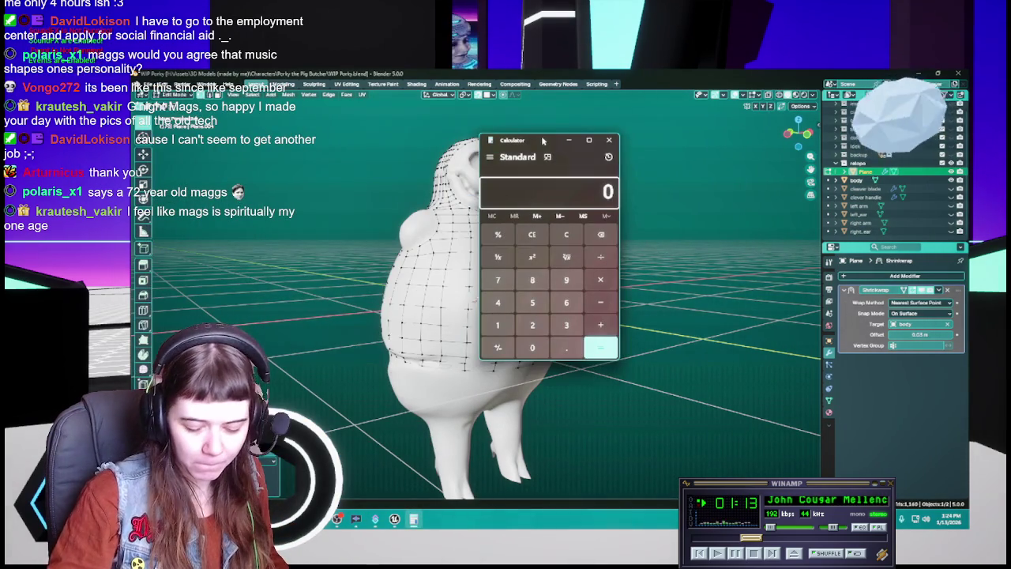
# Step: Compute 2025 minus 1968 to get 57, then close Calculator
pyautogui.write('2,0')
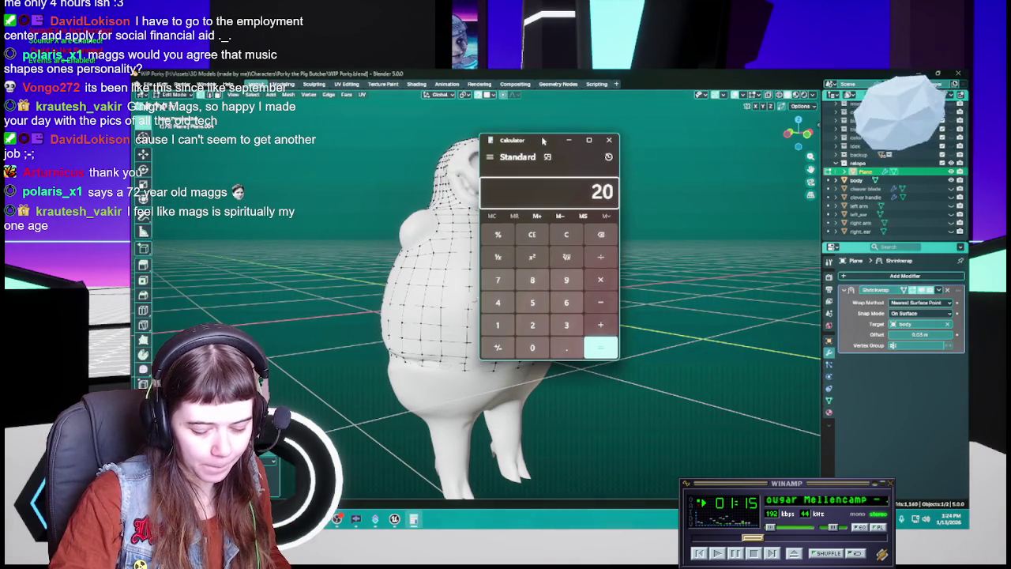
pyautogui.write('25')
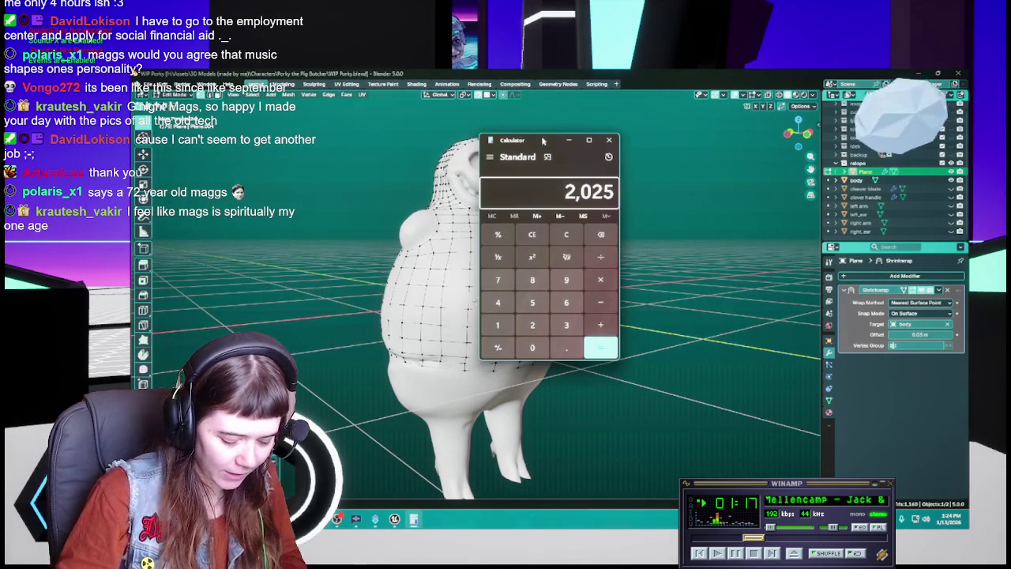
pyautogui.press('Return')
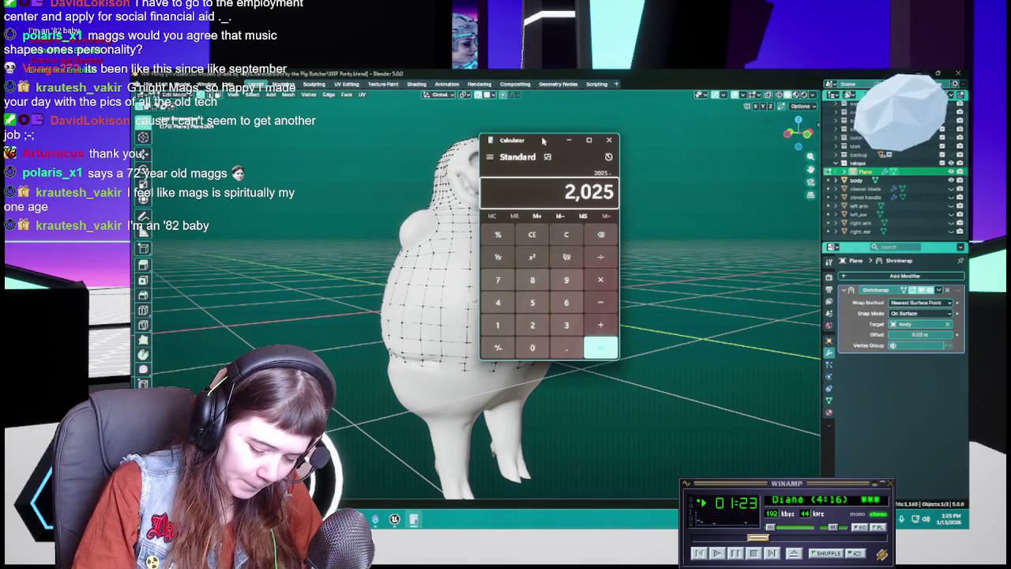
pyautogui.write('1,968')
pyautogui.press('Return')
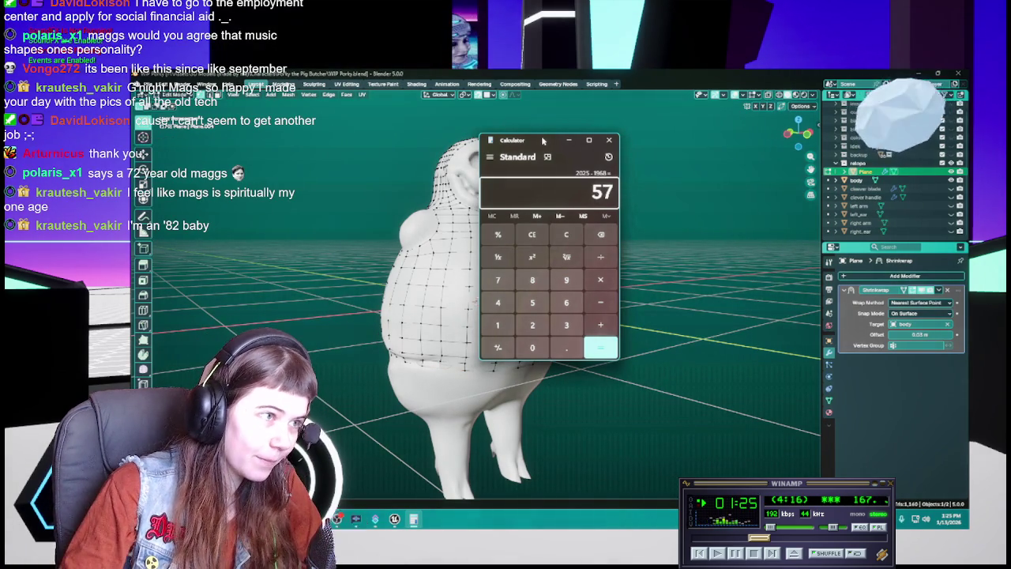
pyautogui.click(609, 140)
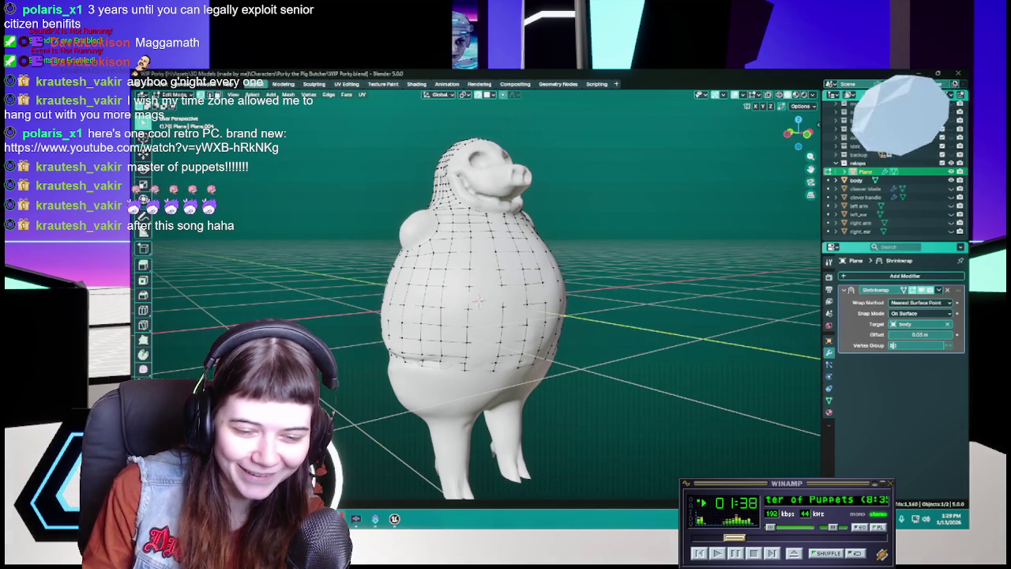
# Step: Save WIP Porky.blend with the shrinkwrapped grid around the pig's torso
pyautogui.scroll(-5, 794, 540)
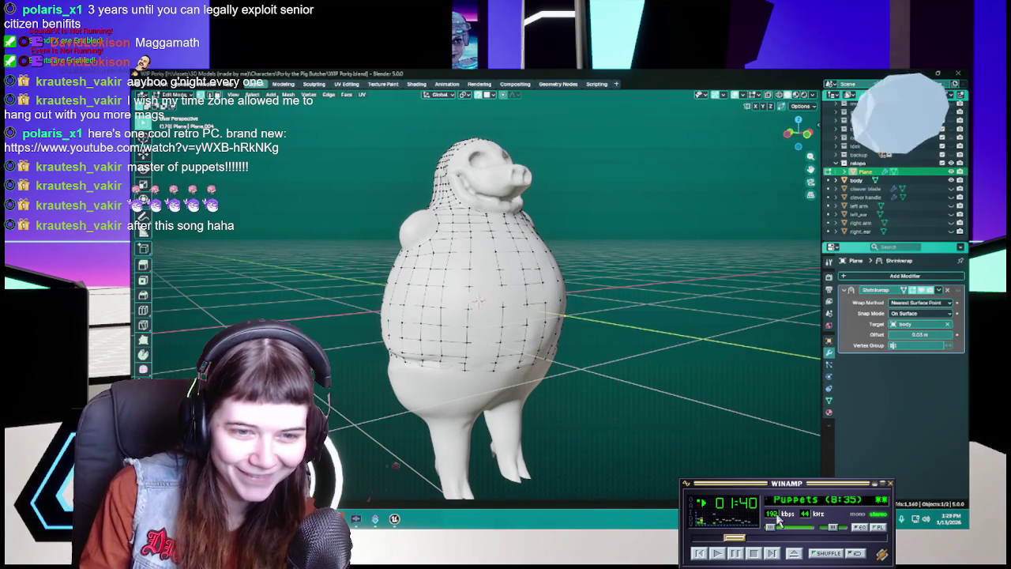
pyautogui.scroll(5, 794, 540)
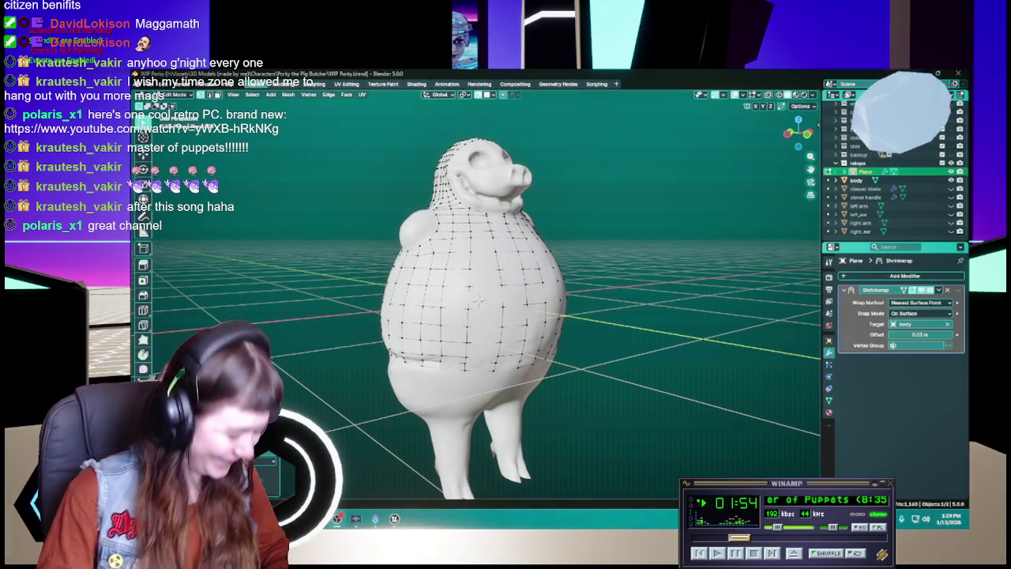
pyautogui.hotkey('ctrl', 's')
# Step: Reposition the selected vertices twice so they sit on the pig's jaw area
pyautogui.moveTo(474, 300); pyautogui.dragTo(521, 268, button='middle')
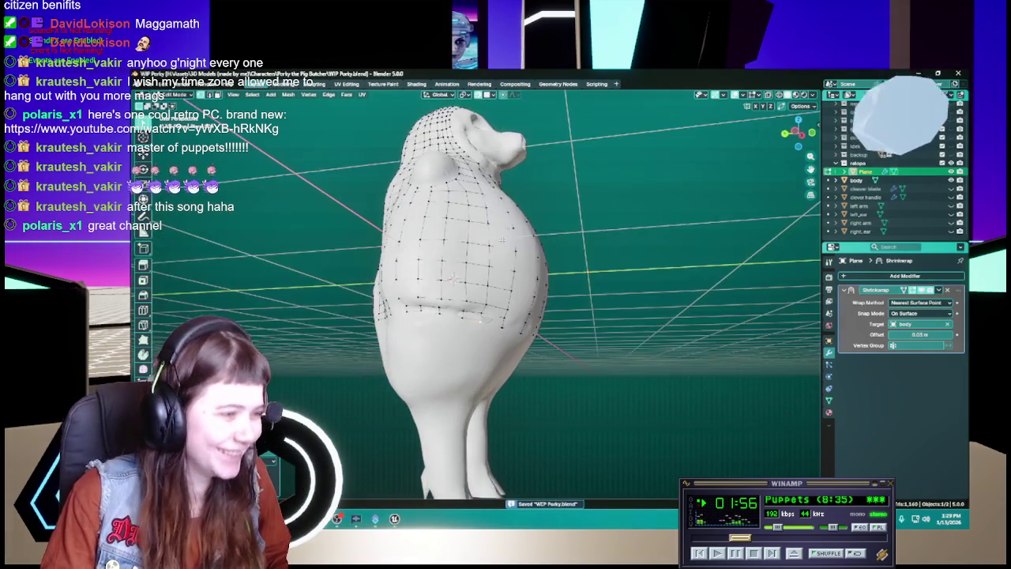
pyautogui.scroll(2, 453, 276)
pyautogui.scroll(2, 454, 284)
pyautogui.scroll(2, 455, 297)
pyautogui.moveTo(455, 296)
pyautogui.mouseDown(button='middle')
pyautogui.moveTo(509, 294)
pyautogui.moveTo(493, 307)
pyautogui.mouseUp(button='middle')
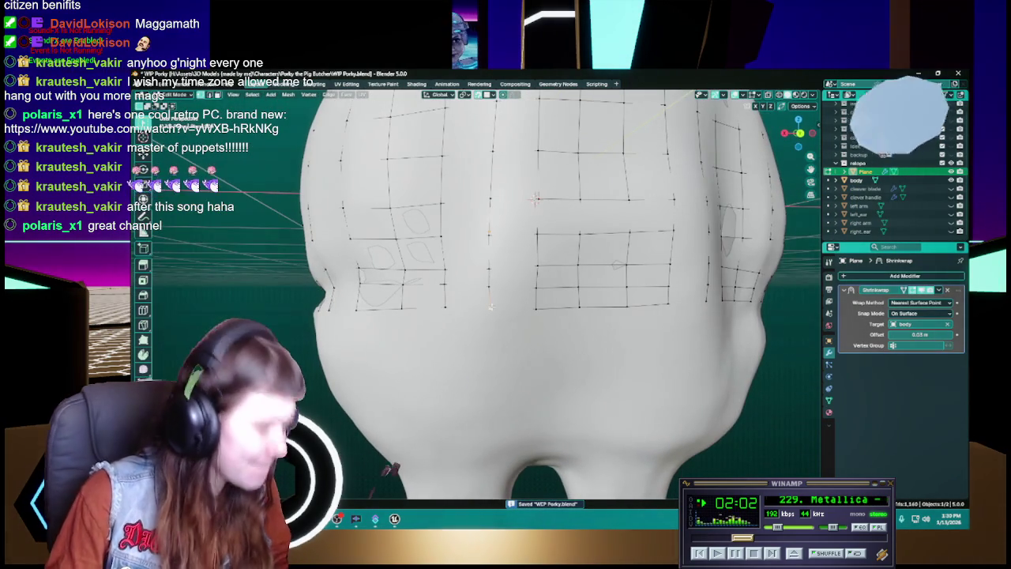
pyautogui.press('g')
pyautogui.click(487, 330)
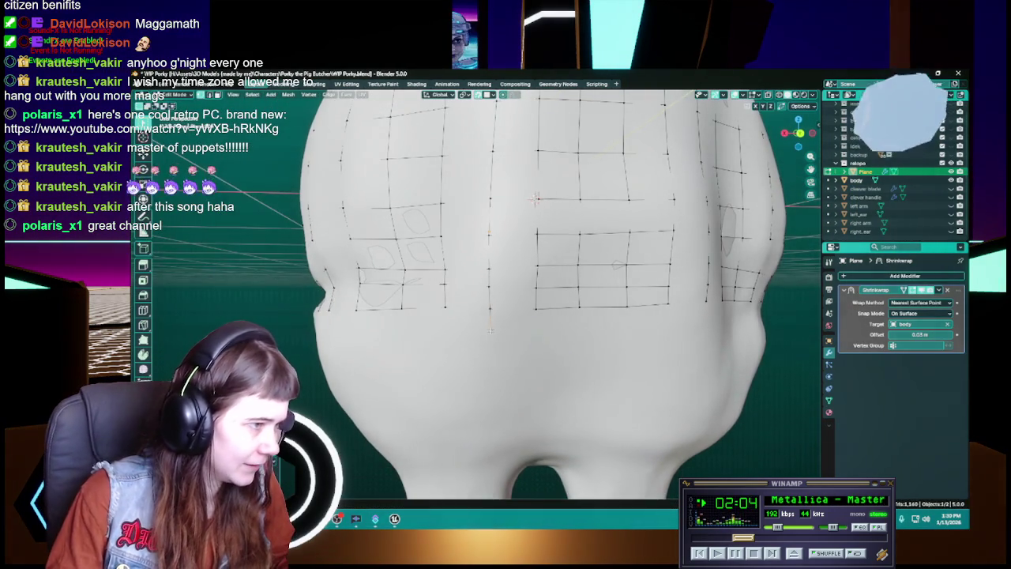
pyautogui.moveTo(487, 330); pyautogui.dragTo(515, 312, button='middle')
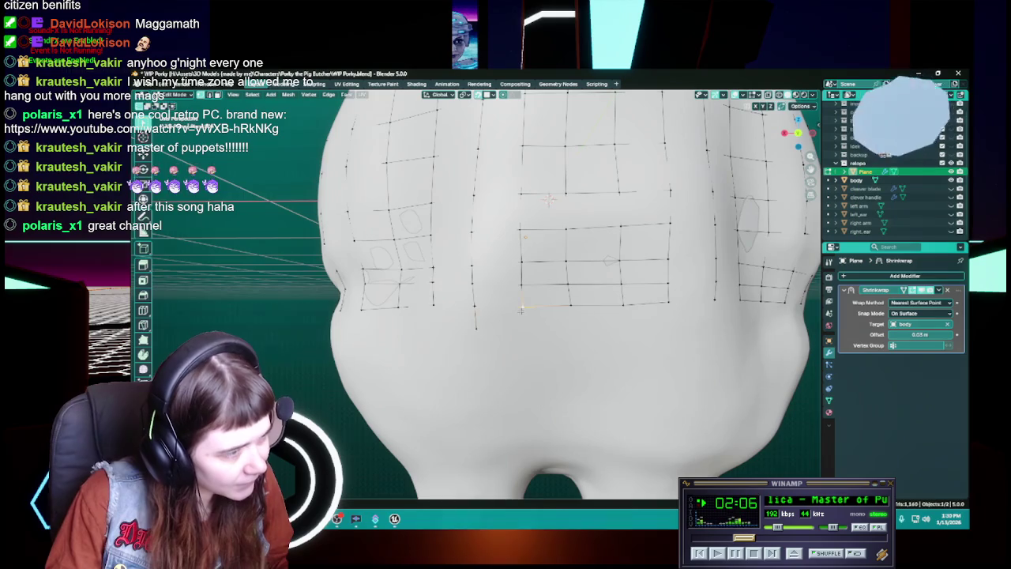
pyautogui.press('g')
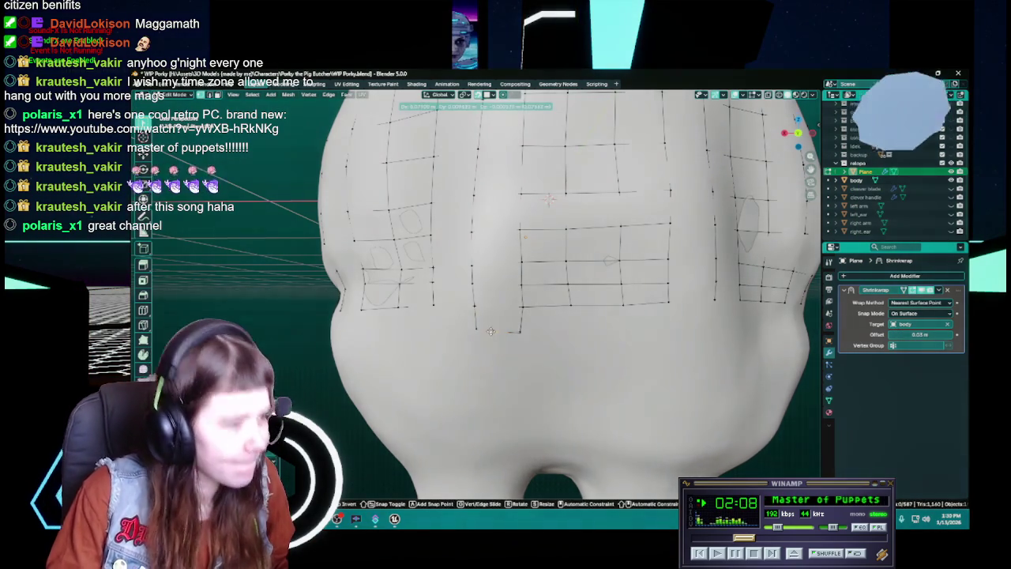
pyautogui.click(473, 328)
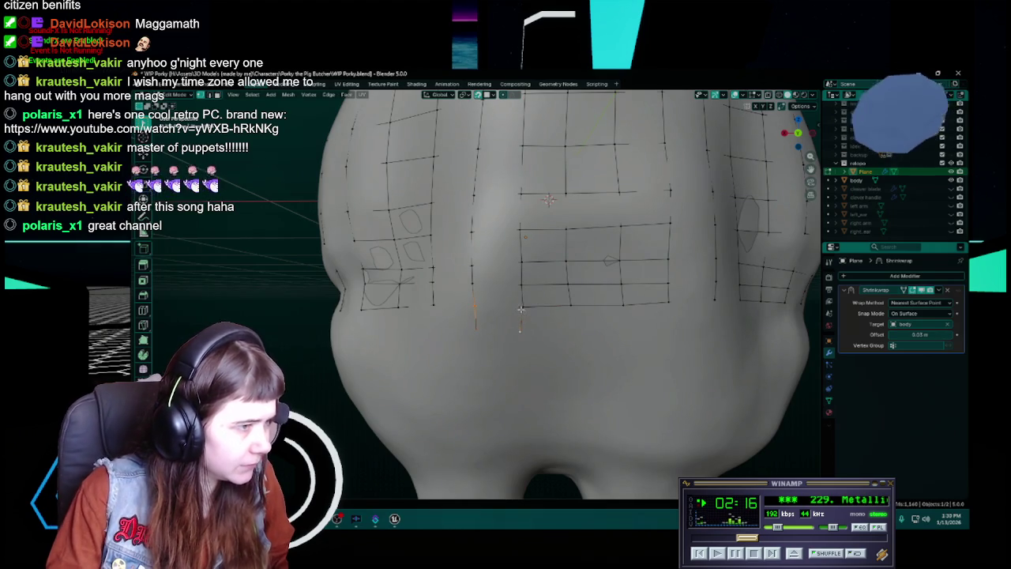
# Step: Extrude new vertices below the quad strip and fill a face beside them
pyautogui.press('e')
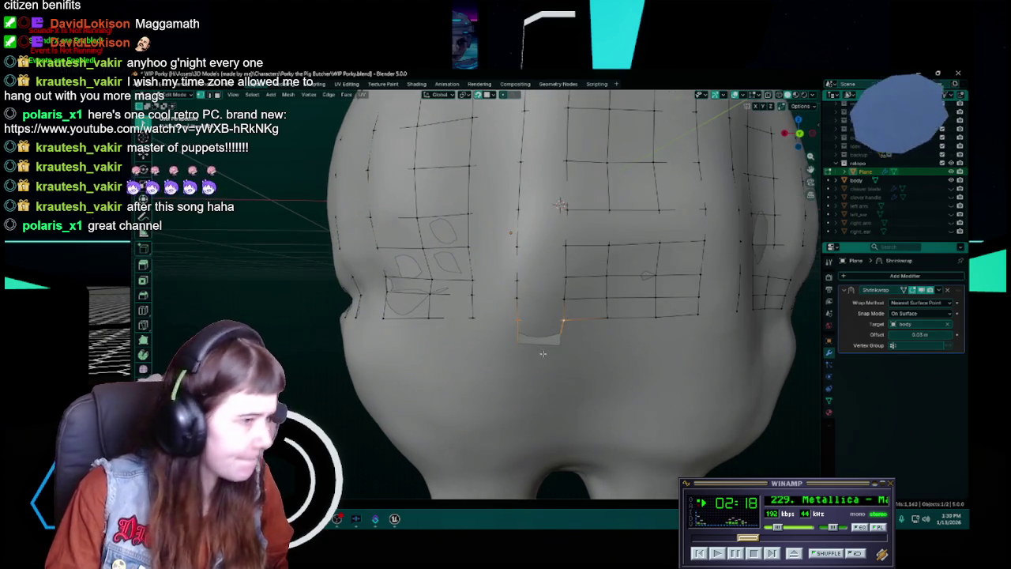
pyautogui.click(531, 348)
pyautogui.press('e')
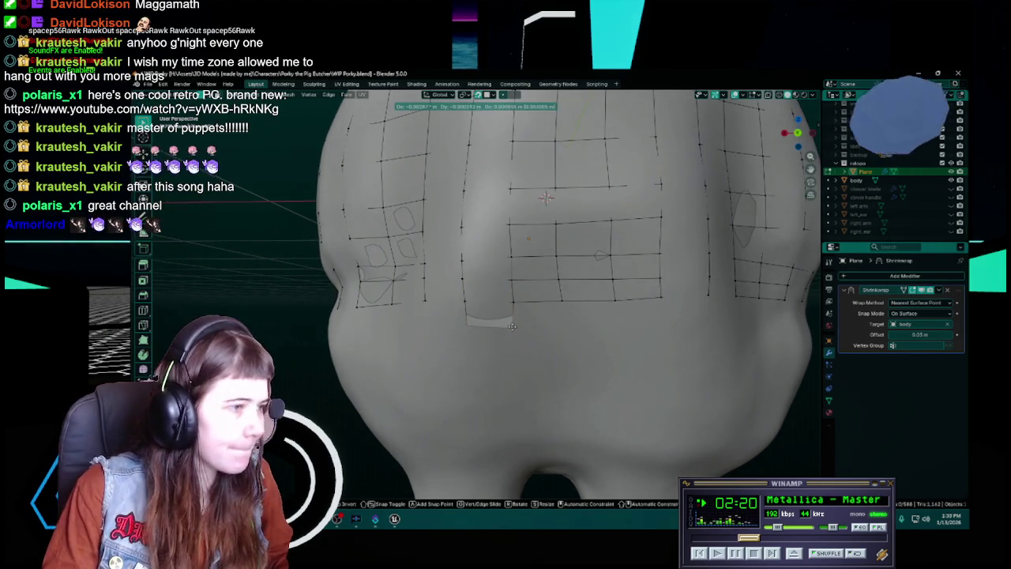
pyautogui.click(538, 322)
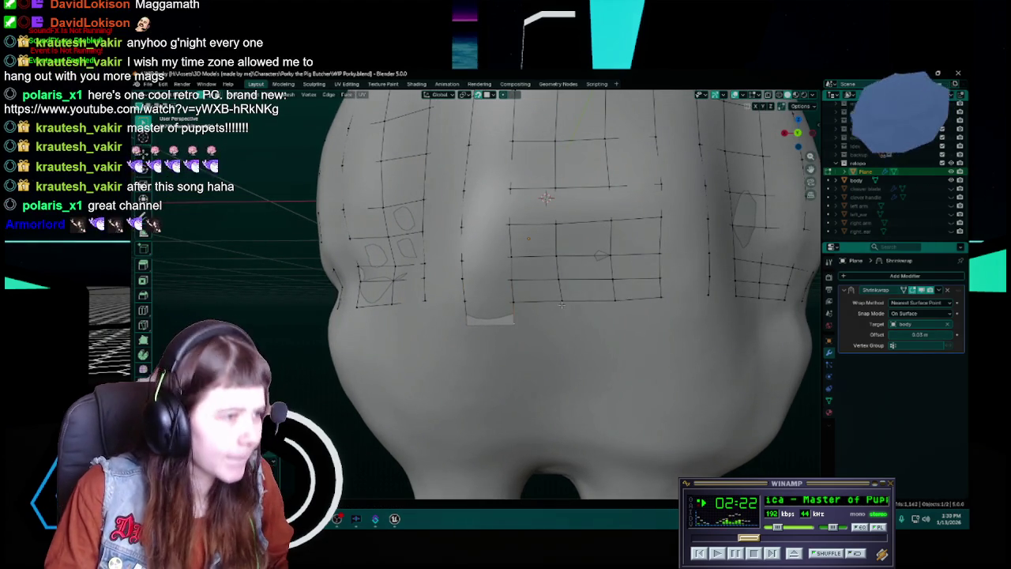
pyautogui.press('e')
pyautogui.click(560, 324)
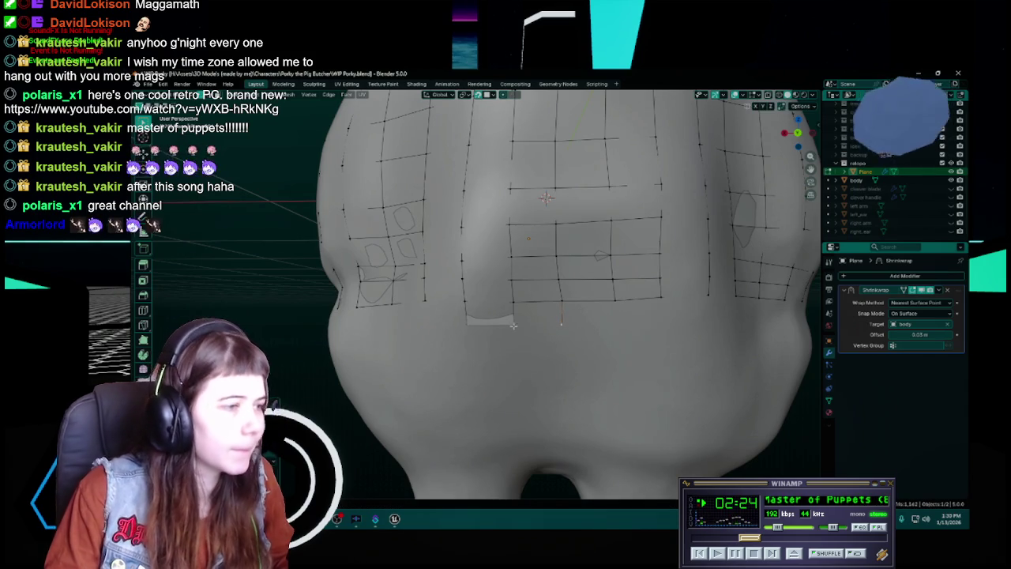
pyautogui.press('f')
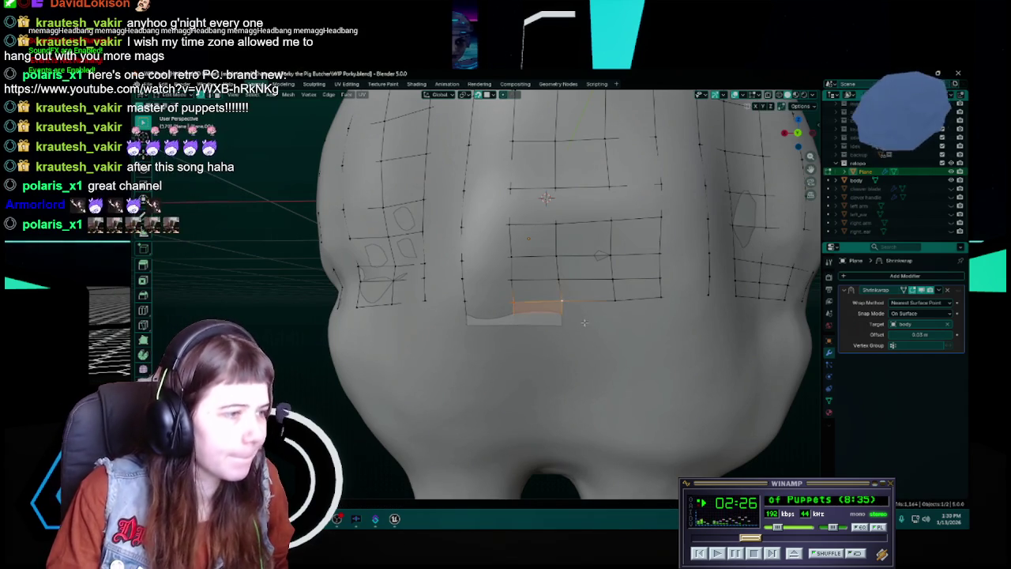
pyautogui.moveTo(515, 304); pyautogui.dragTo(520, 327, button='middle')
# Step: Select the new face's corner and lower-edge vertices, then save the file
pyautogui.click(508, 305)
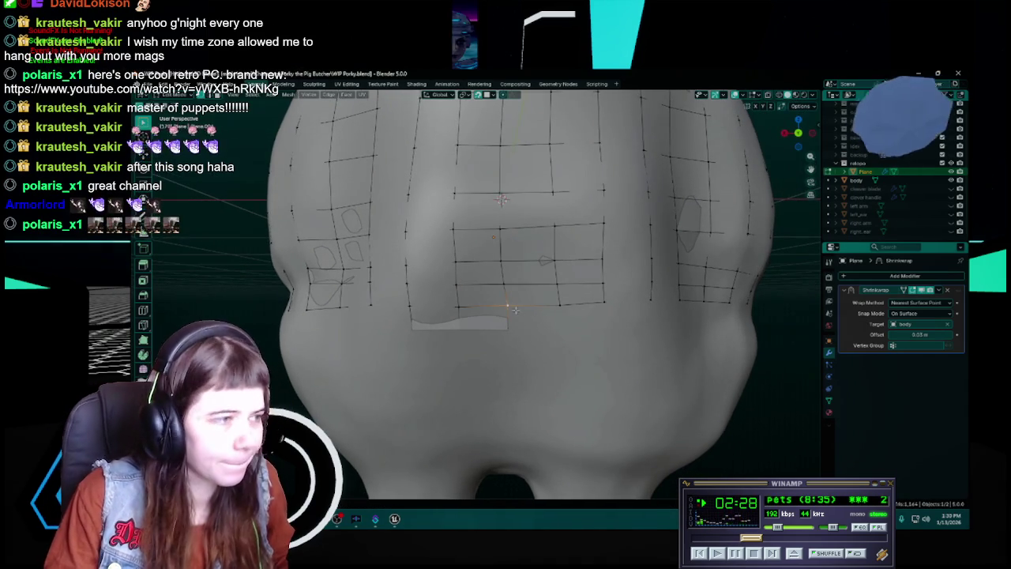
pyautogui.click(561, 305)
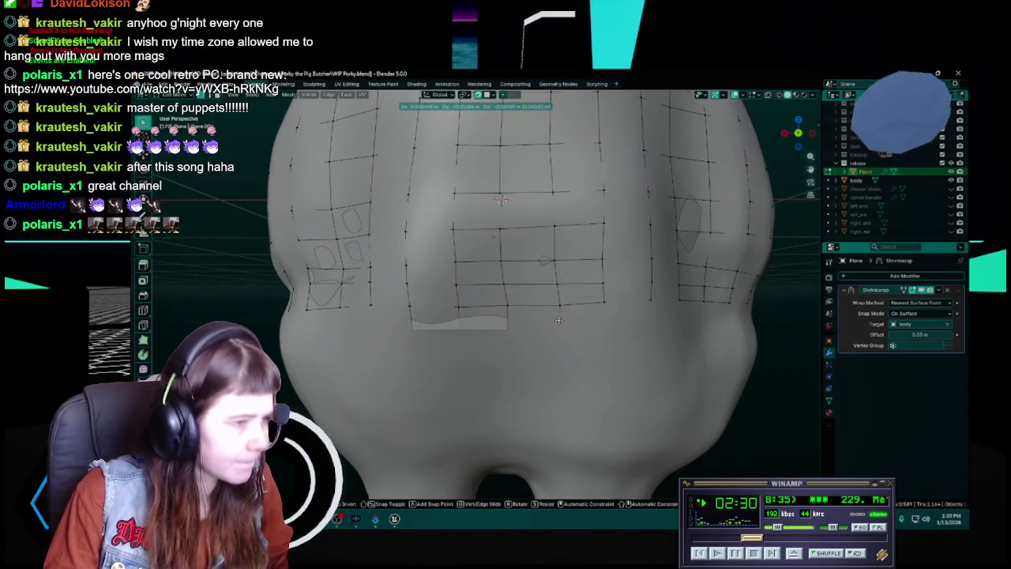
pyautogui.click(517, 306)
pyautogui.keyDown('shift'); pyautogui.click(562, 306); pyautogui.keyUp('shift')
pyautogui.moveTo(561, 306); pyautogui.dragTo(506, 300, button='middle')
pyautogui.hotkey('ctrl', 's')
# Step: Pick vertices at the strip's lower corner and move them onto the sculpt
pyautogui.click(503, 314)
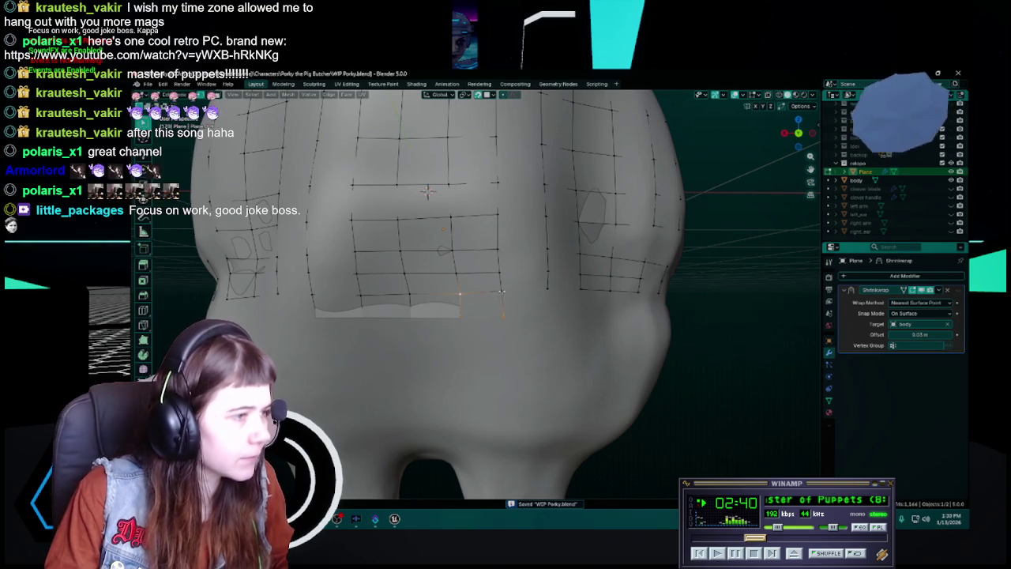
pyautogui.click(465, 299)
pyautogui.moveTo(464, 298)
pyautogui.mouseDown(button='middle')
pyautogui.moveTo(512, 300)
pyautogui.moveTo(475, 299)
pyautogui.mouseUp(button='middle')
pyautogui.click(496, 290)
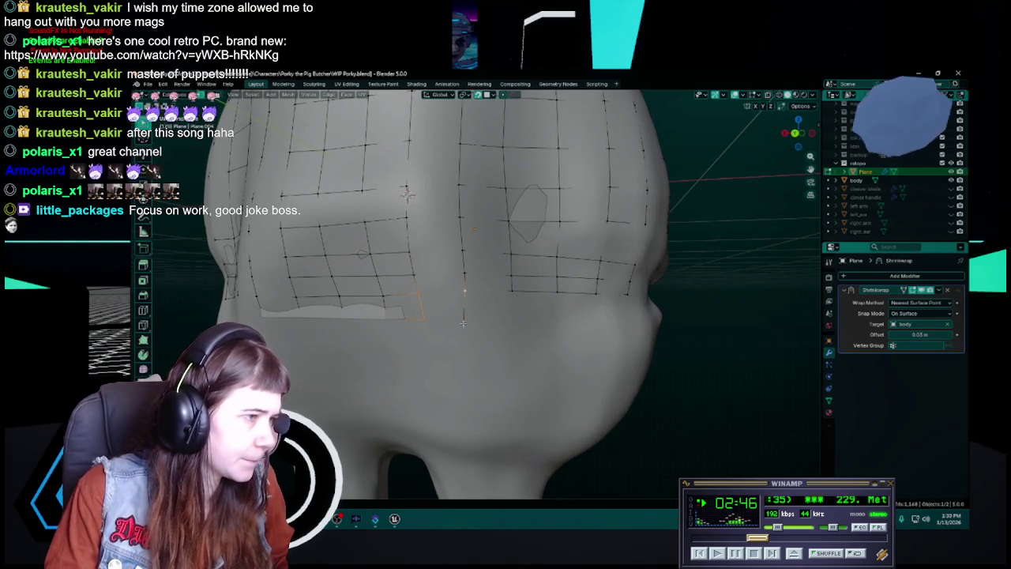
pyautogui.moveTo(466, 315)
pyautogui.mouseDown(button='middle')
pyautogui.moveTo(519, 311)
pyautogui.moveTo(494, 307)
pyautogui.mouseUp(button='middle')
pyautogui.press('g')
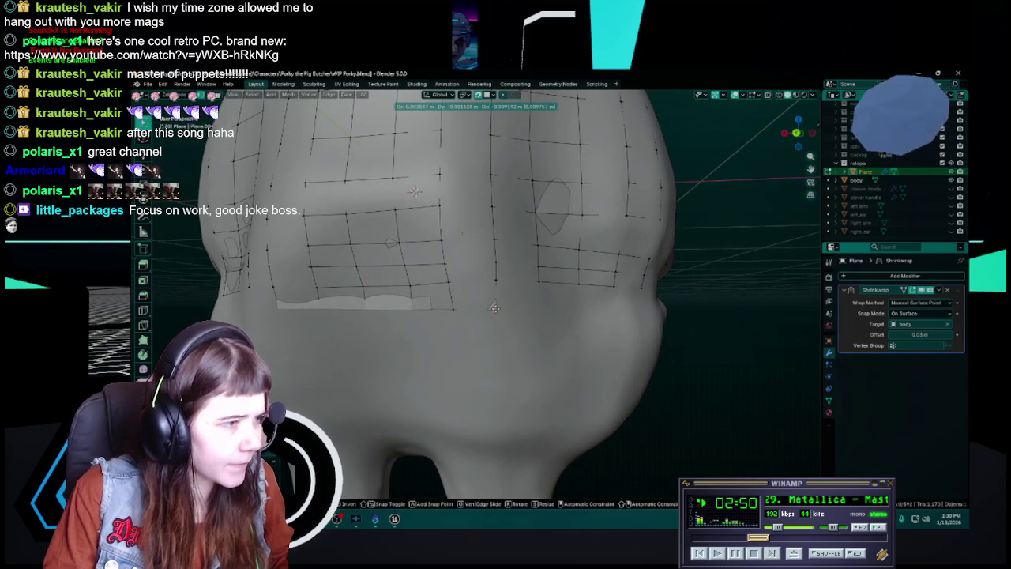
pyautogui.click(495, 308)
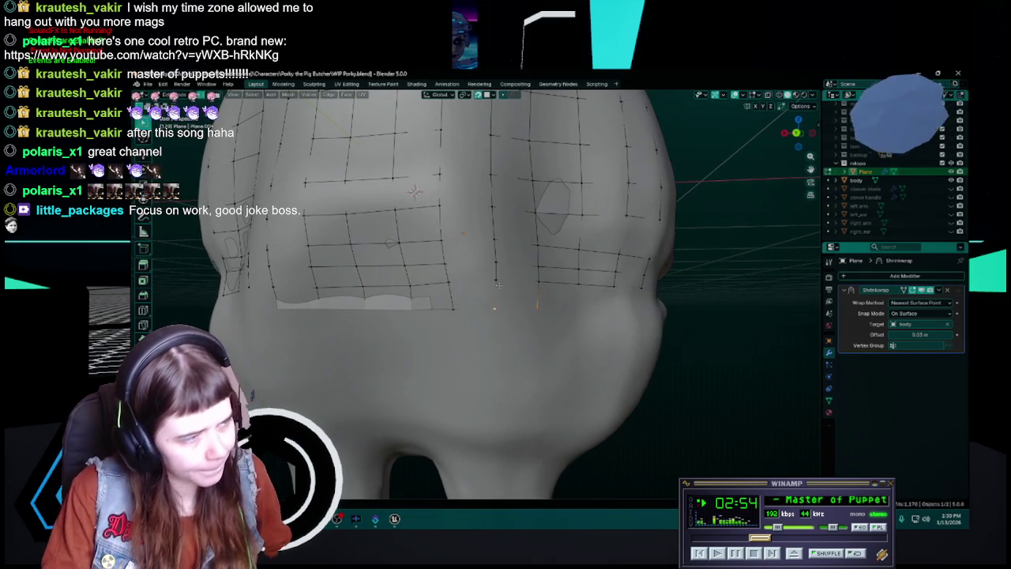
# Step: Drop the retopology vertices and a face onto the cheek surface
pyautogui.moveTo(538, 296); pyautogui.dragTo(467, 293, button='middle')
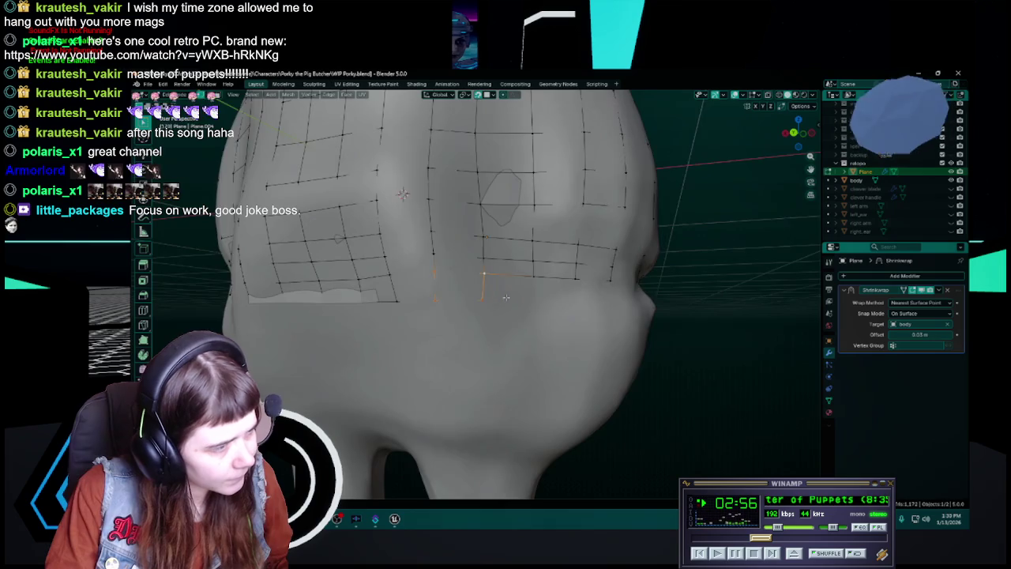
pyautogui.press('g')
pyautogui.click(436, 304)
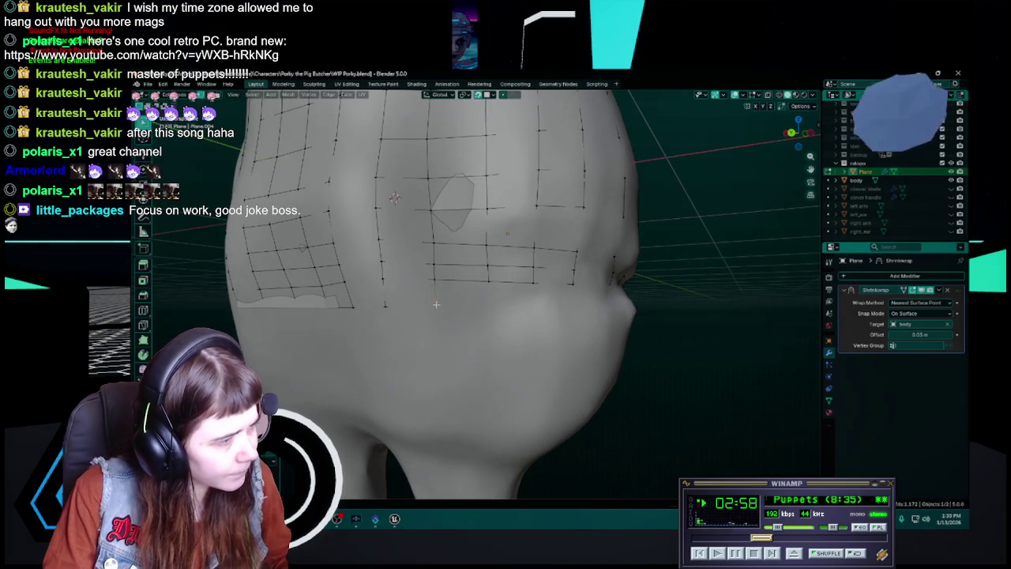
pyautogui.press('g')
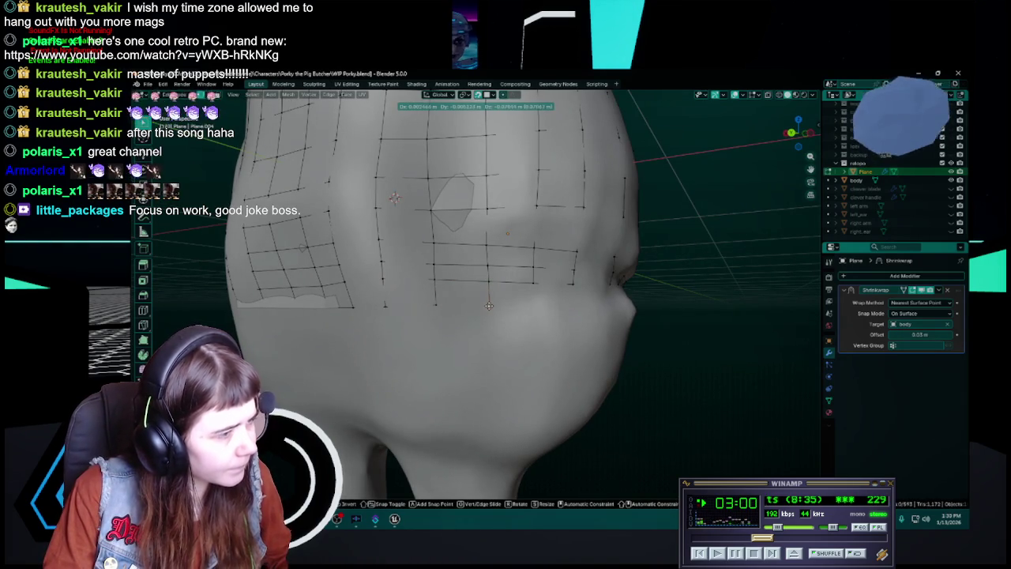
pyautogui.click(488, 304)
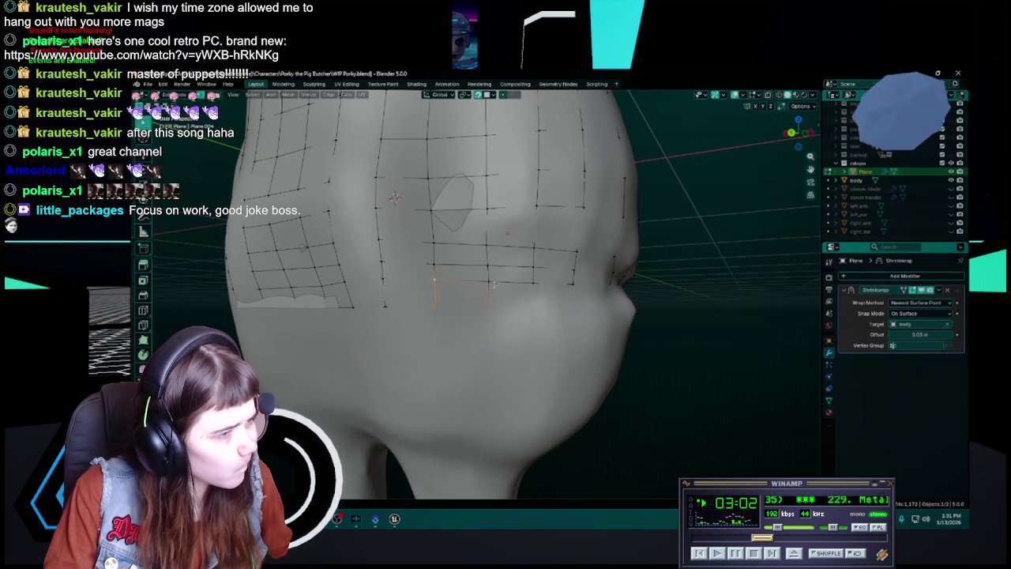
pyautogui.press('g')
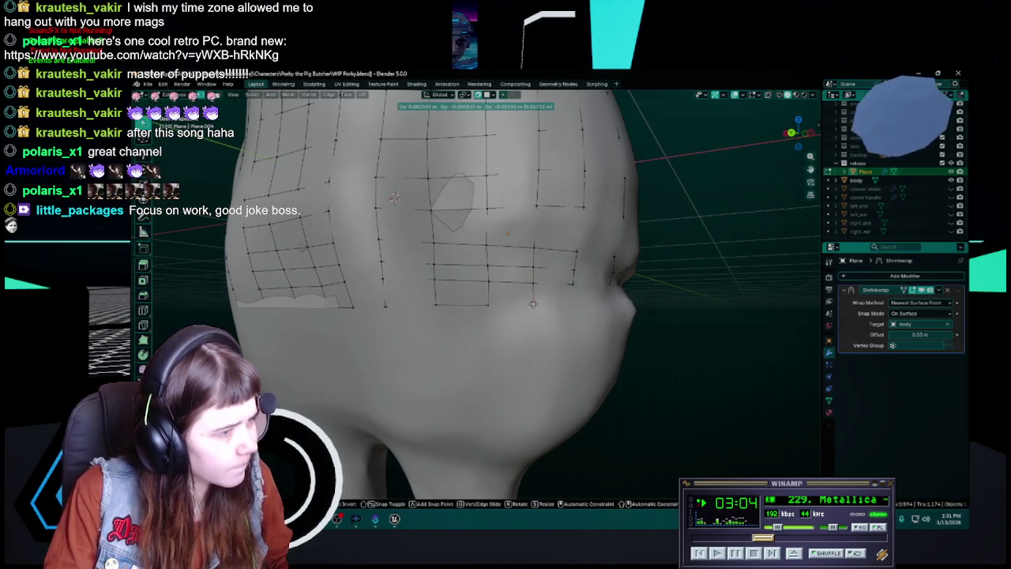
pyautogui.click(533, 303)
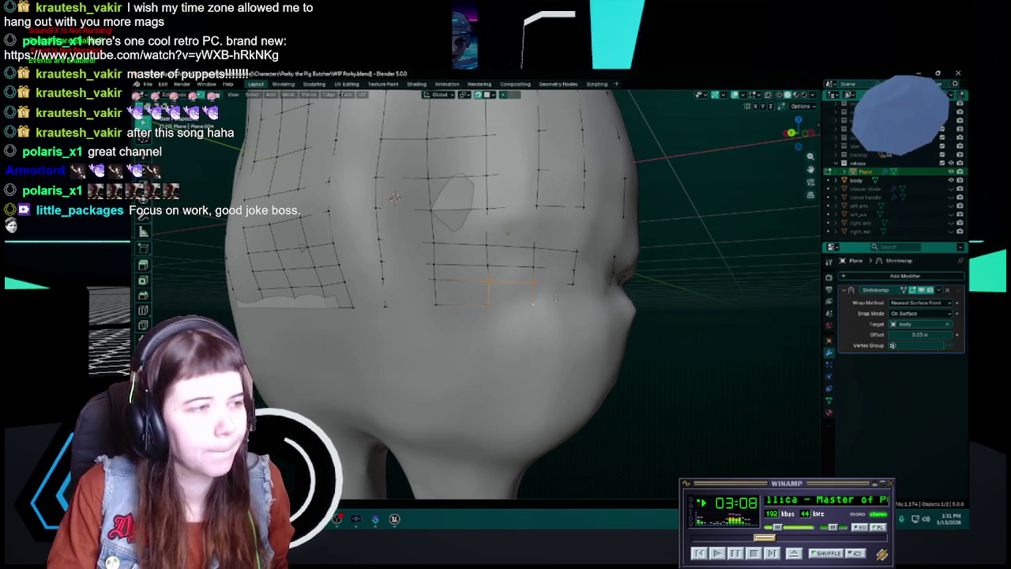
# Step: Refine the cheek face placement and save WIP Porky.blend
pyautogui.moveTo(556, 298); pyautogui.dragTo(511, 311, button='middle')
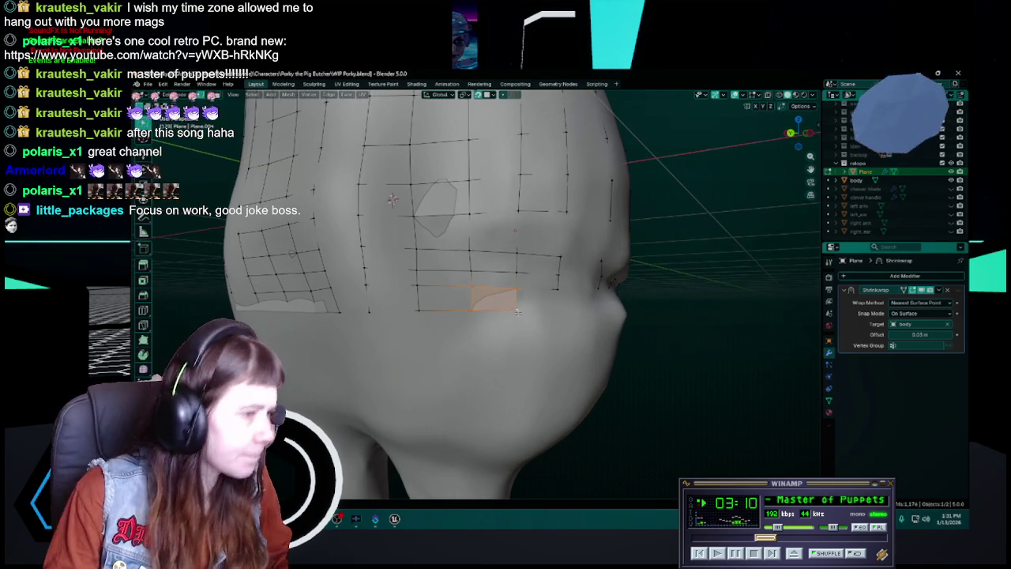
pyautogui.press('g')
pyautogui.click(512, 307)
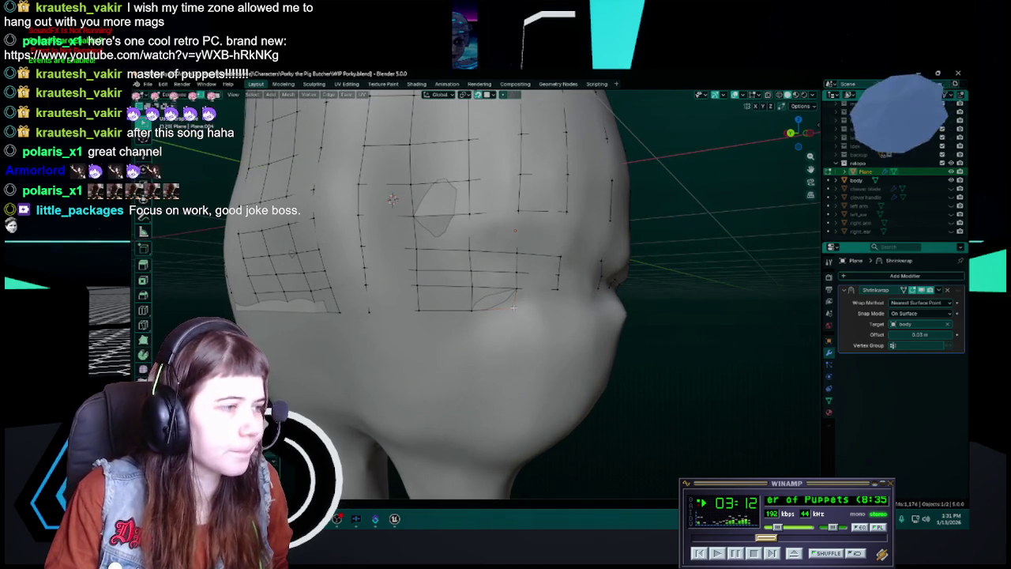
pyautogui.hotkey('ctrl', 's')
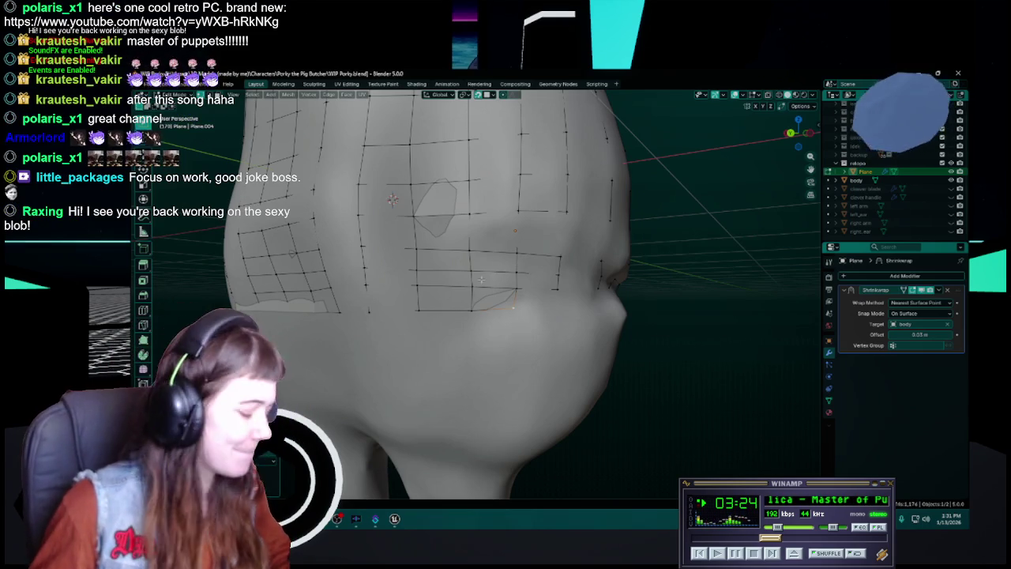
pyautogui.moveTo(582, 308); pyautogui.dragTo(540, 302, button='middle')
pyautogui.hotkey('ctrl', 's')
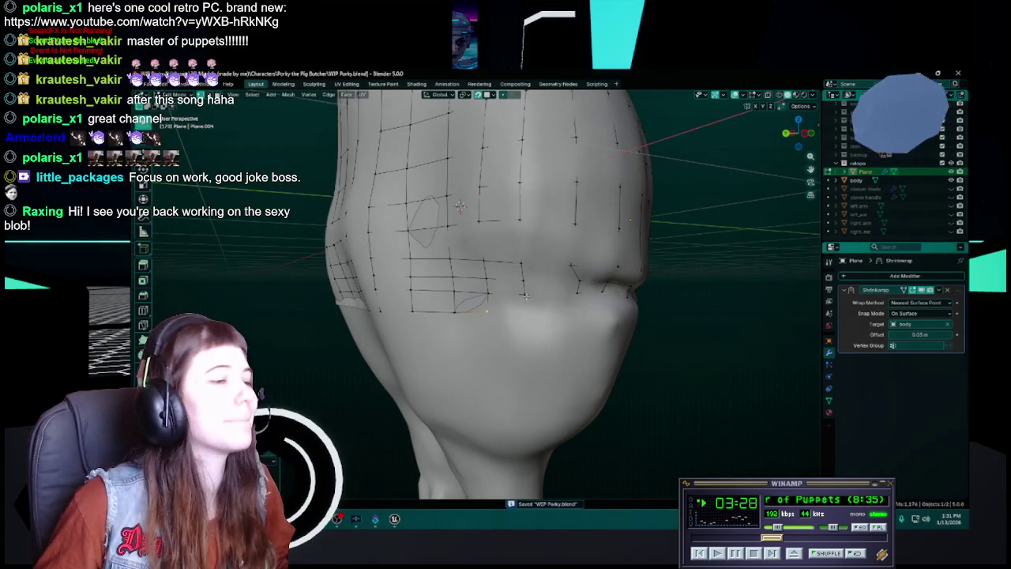
# Step: Move the mouth-corner vertices, fill a face between them, and save
pyautogui.press('g')
pyautogui.click(523, 309)
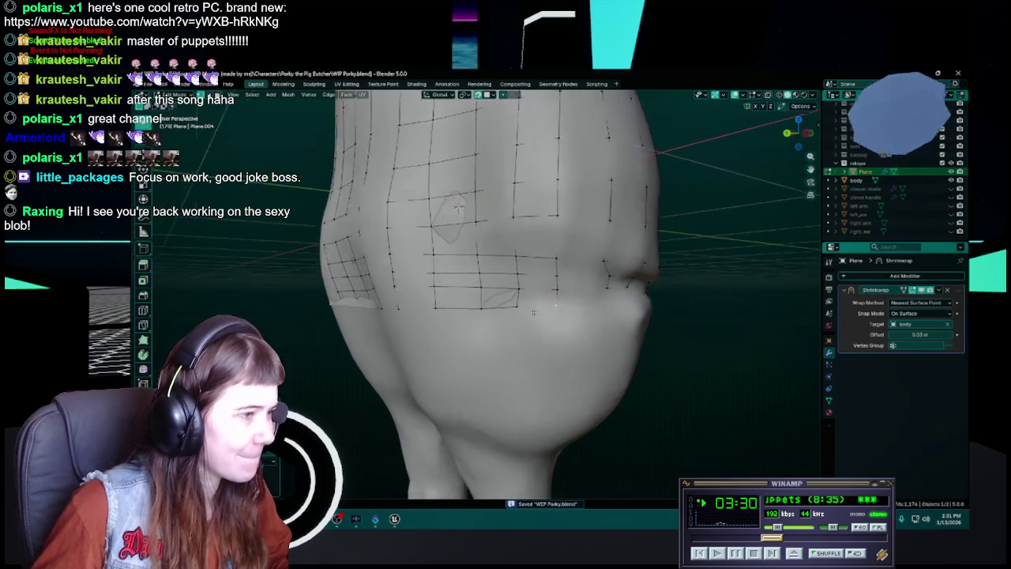
pyautogui.scroll(3, 505, 304)
pyautogui.scroll(3, 474, 296)
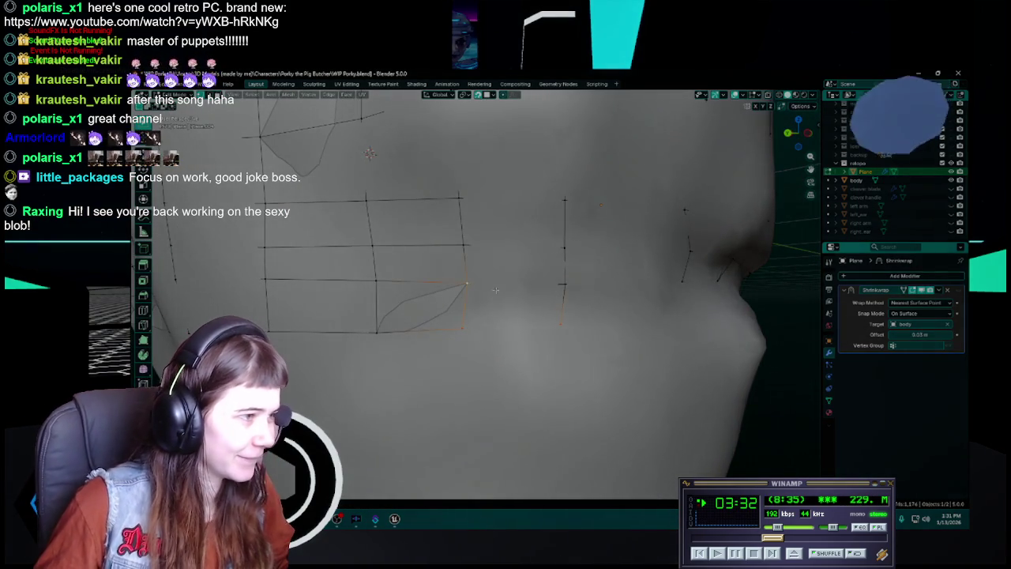
pyautogui.press('f')
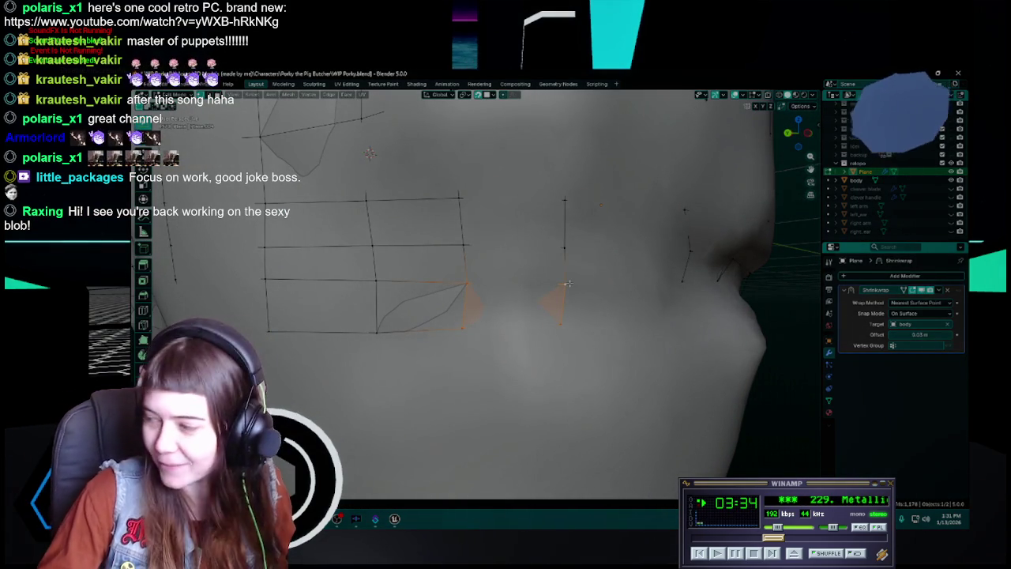
pyautogui.hotkey('ctrl', 's')
# Step: Select the lip vertex from which the new edge will extend
pyautogui.scroll(-3, 553, 284)
pyautogui.moveTo(553, 284)
pyautogui.mouseDown(button='middle')
pyautogui.moveTo(486, 283)
pyautogui.moveTo(521, 283)
pyautogui.mouseUp(button='middle')
pyautogui.scroll(3, 521, 283)
pyautogui.scroll(-3, 536, 284)
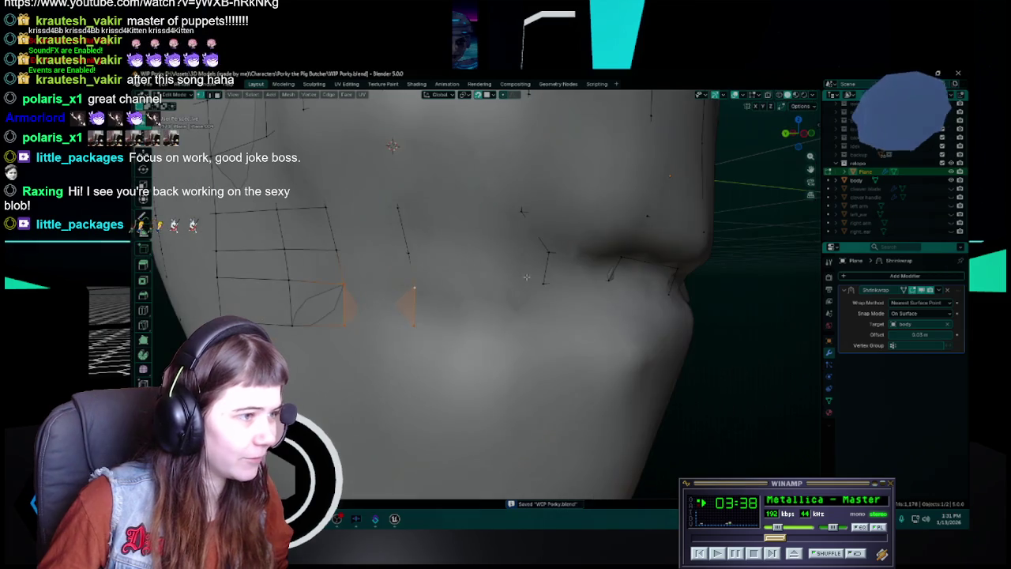
pyautogui.click(546, 284)
# Step: Extrude a new edge down from the lip vertex and save
pyautogui.press('e')
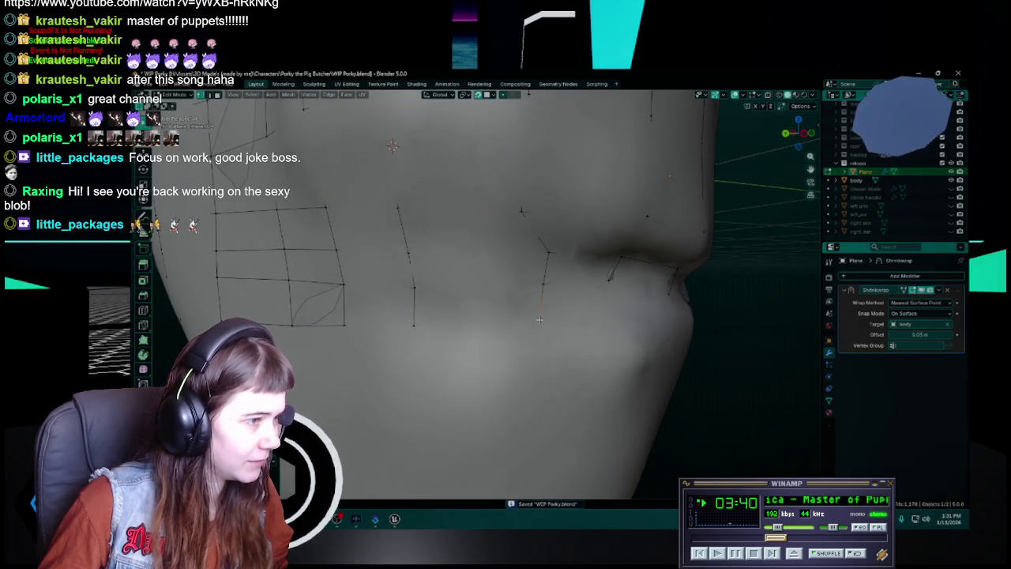
pyautogui.click(411, 290)
pyautogui.moveTo(542, 289)
pyautogui.mouseDown(button='middle')
pyautogui.moveTo(525, 293)
pyautogui.moveTo(548, 292)
pyautogui.moveTo(544, 303)
pyautogui.mouseUp(button='middle')
pyautogui.hotkey('ctrl', 's')
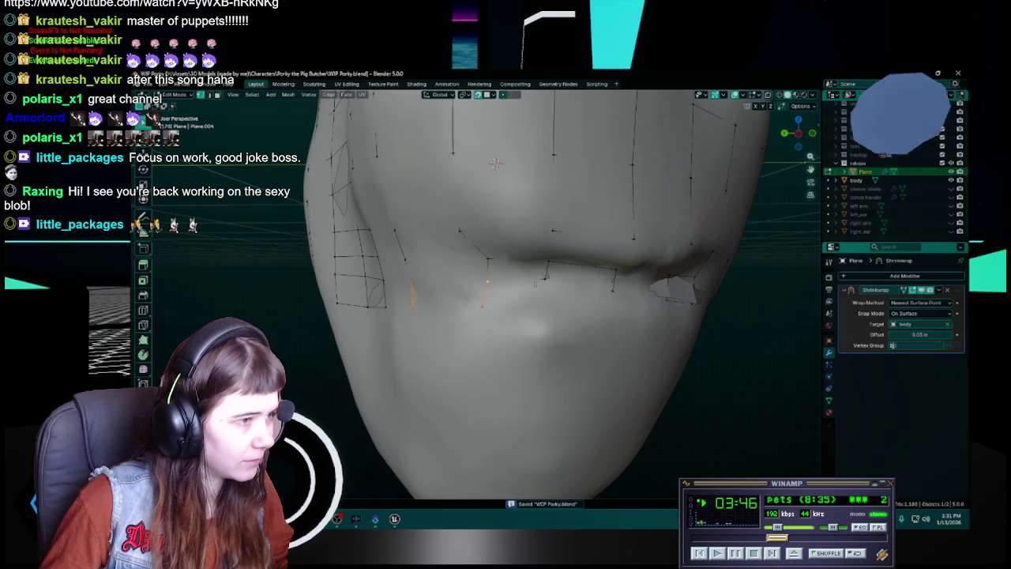
# Step: Adjust the vertices, fill a new face beside the lower lip, and save
pyautogui.press('g')
pyautogui.click(540, 303)
pyautogui.hotkey('ctrl', 's')
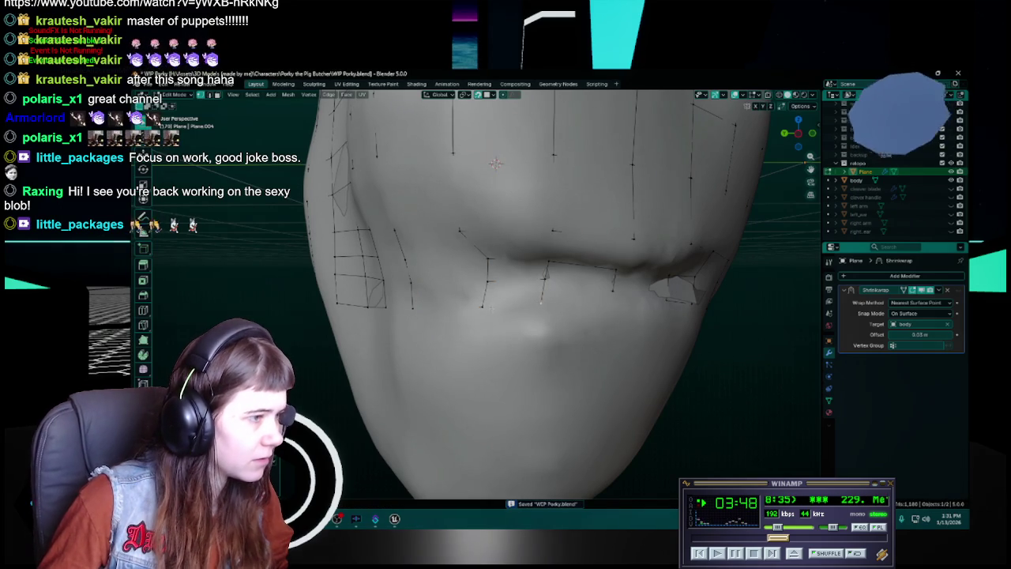
pyautogui.press('f')
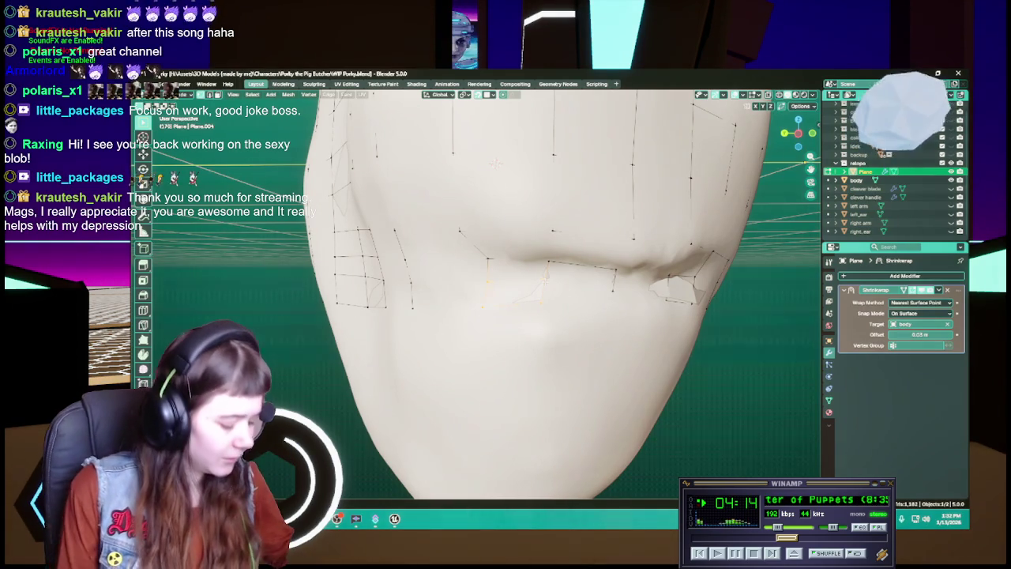
pyautogui.hotkey('ctrl', 's')
pyautogui.moveTo(648, 186)
pyautogui.mouseDown(button='middle')
pyautogui.moveTo(490, 159)
pyautogui.moveTo(506, 157)
pyautogui.mouseUp(button='middle')
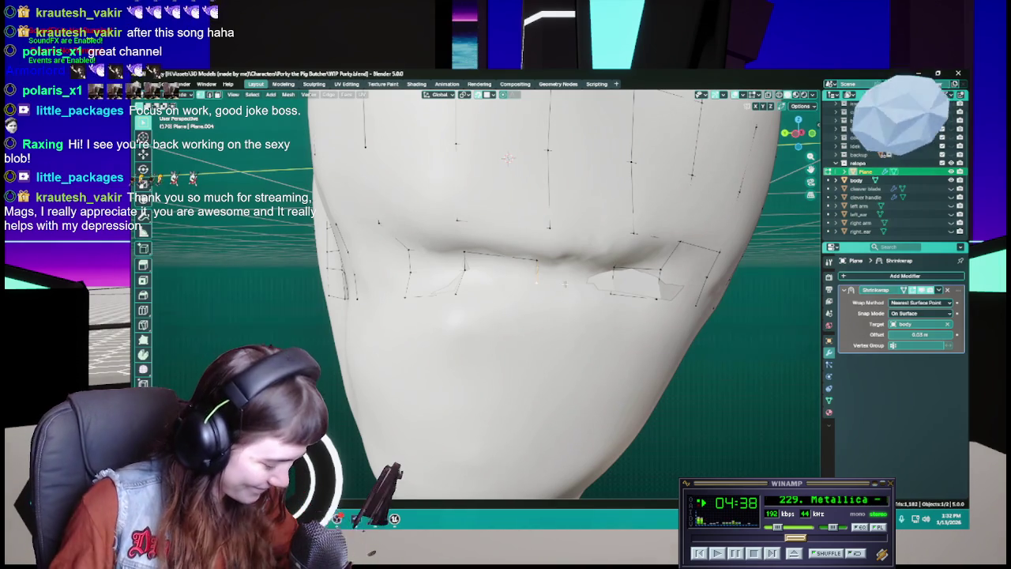
pyautogui.moveTo(558, 285); pyautogui.dragTo(545, 272, button='middle')
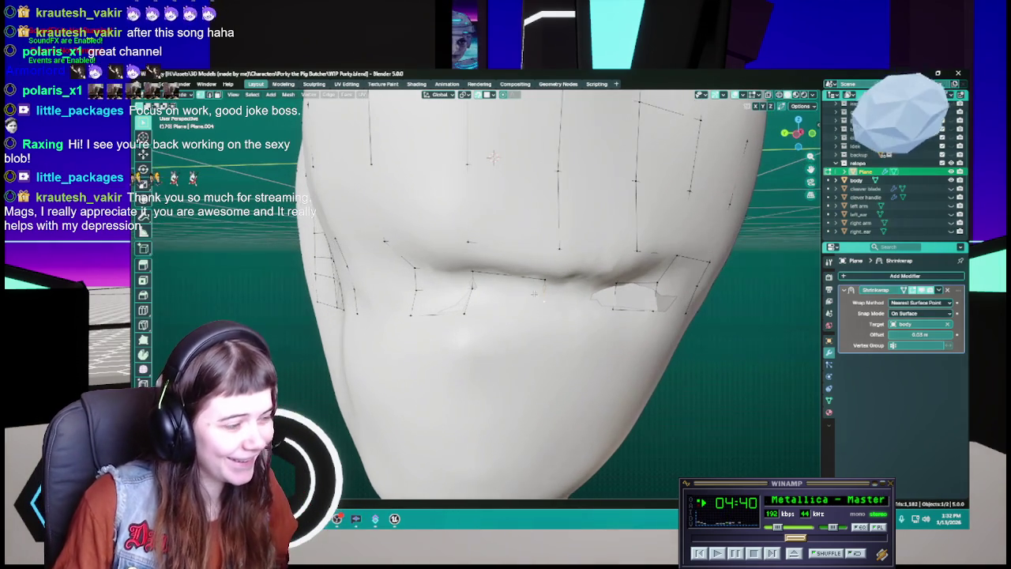
pyautogui.hotkey('ctrl', 's')
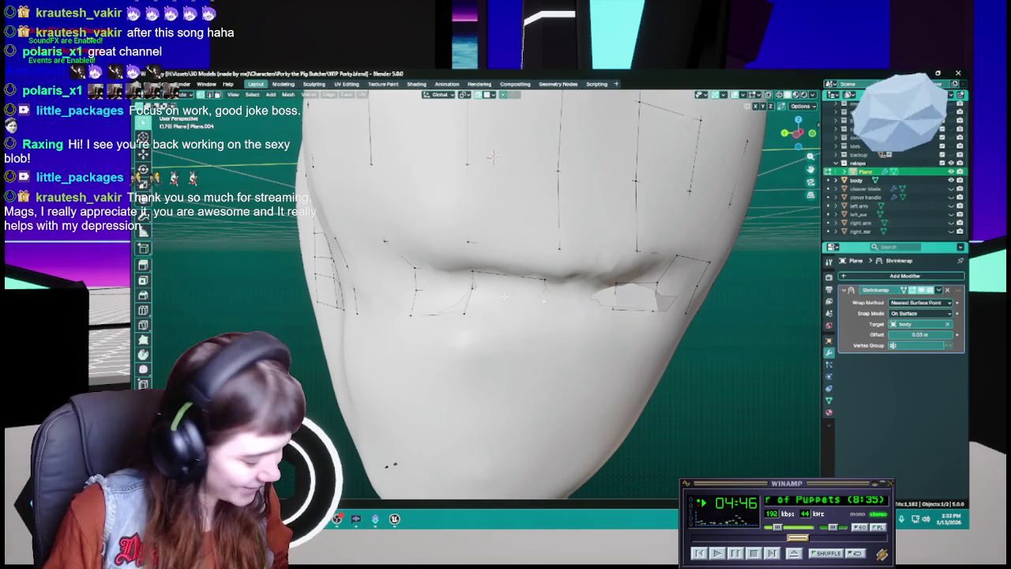
pyautogui.moveTo(523, 308); pyautogui.dragTo(514, 304, button='middle')
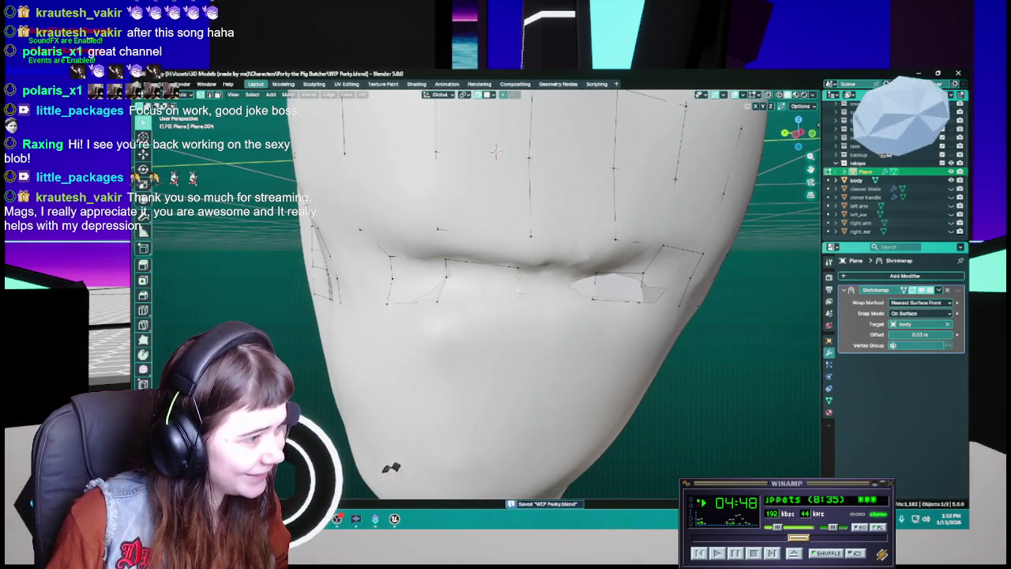
# Step: Place the moved vertex, select a lower-lip vertex, and save
pyautogui.press('g')
pyautogui.click(514, 309)
pyautogui.hotkey('ctrl', 's')
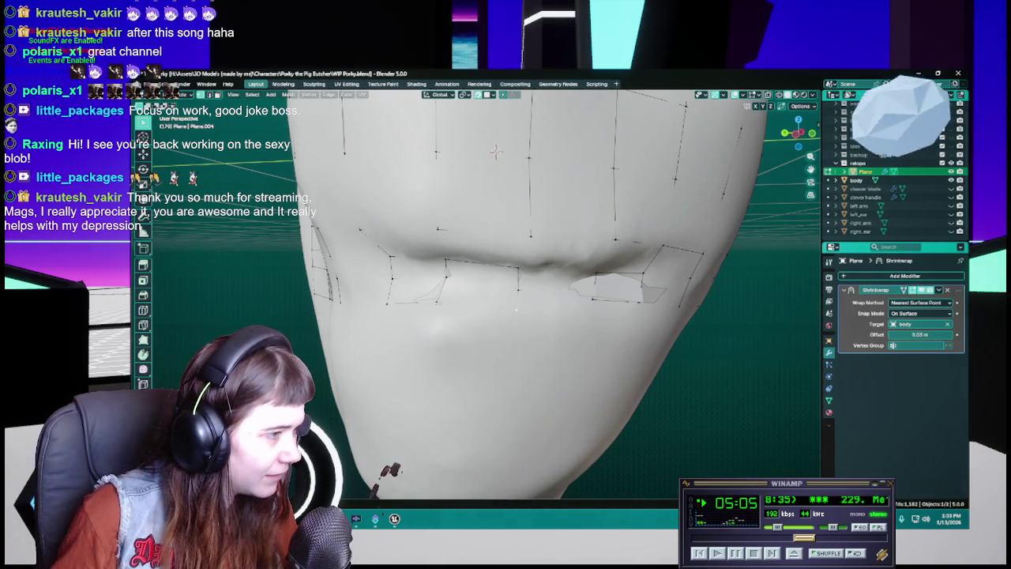
pyautogui.click(503, 287)
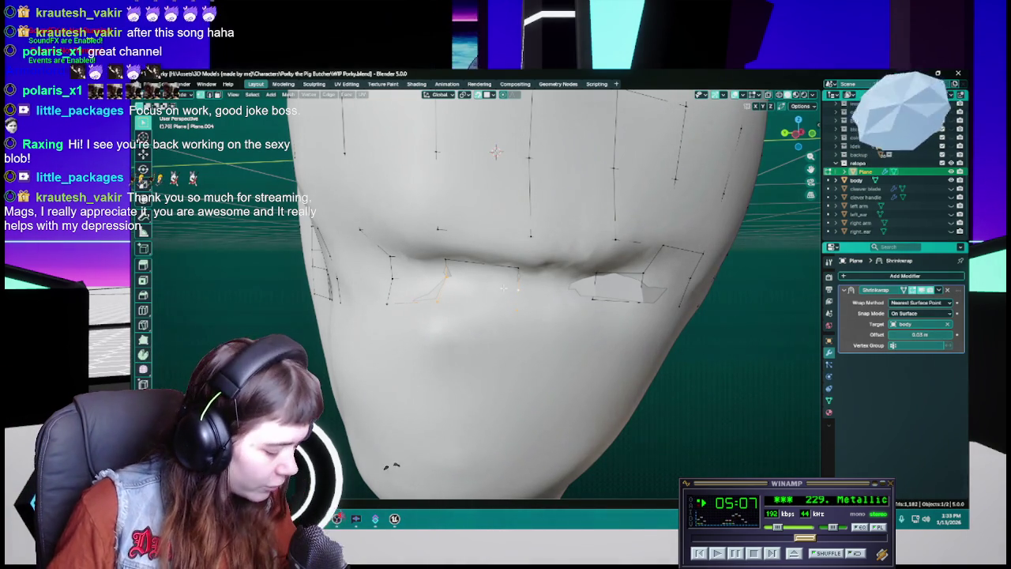
pyautogui.moveTo(503, 287); pyautogui.dragTo(475, 295, button='middle')
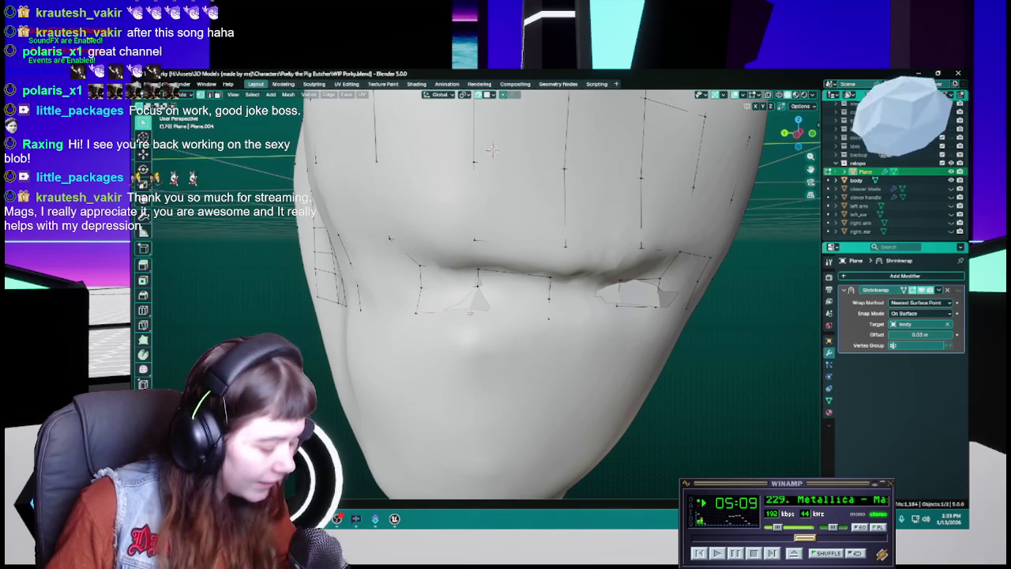
pyautogui.hotkey('ctrl', 's')
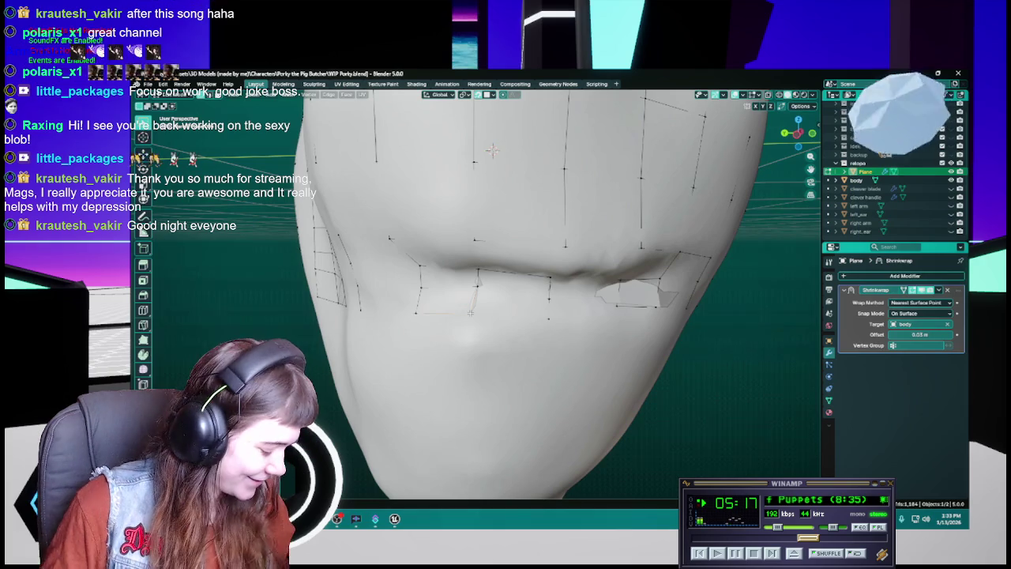
pyautogui.hotkey('ctrl', 's')
# Step: Move the lower-lip vertex to follow the mouth, save, and check the wireframe
pyautogui.moveTo(491, 150); pyautogui.dragTo(534, 155, button='middle')
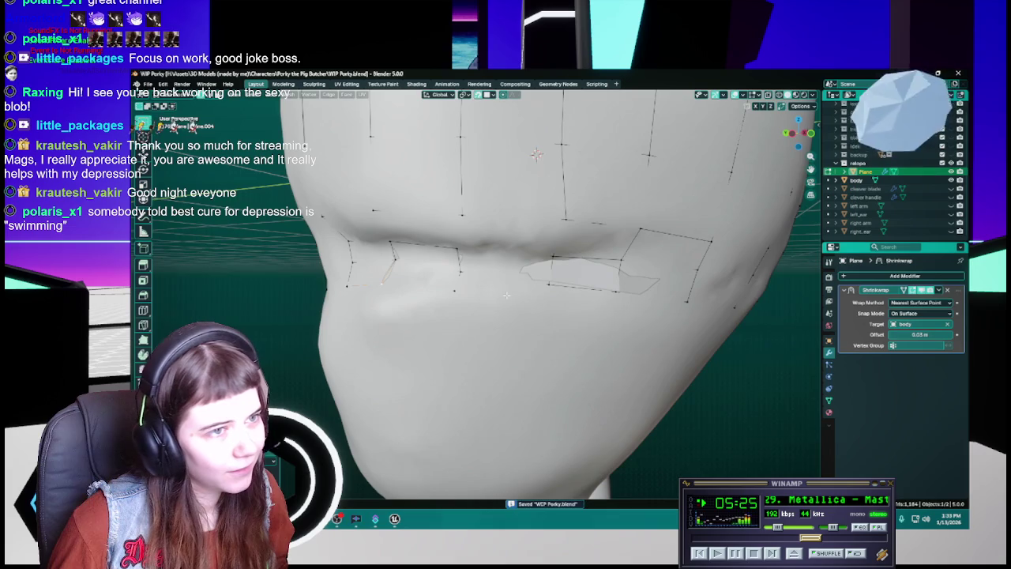
pyautogui.moveTo(499, 297); pyautogui.dragTo(511, 304, button='middle')
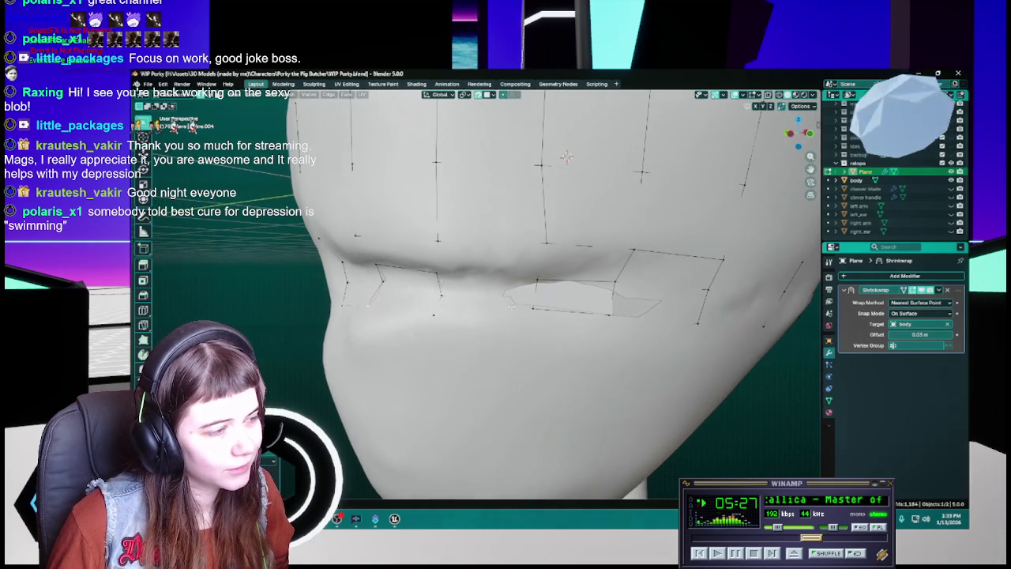
pyautogui.press('g')
pyautogui.click(527, 329)
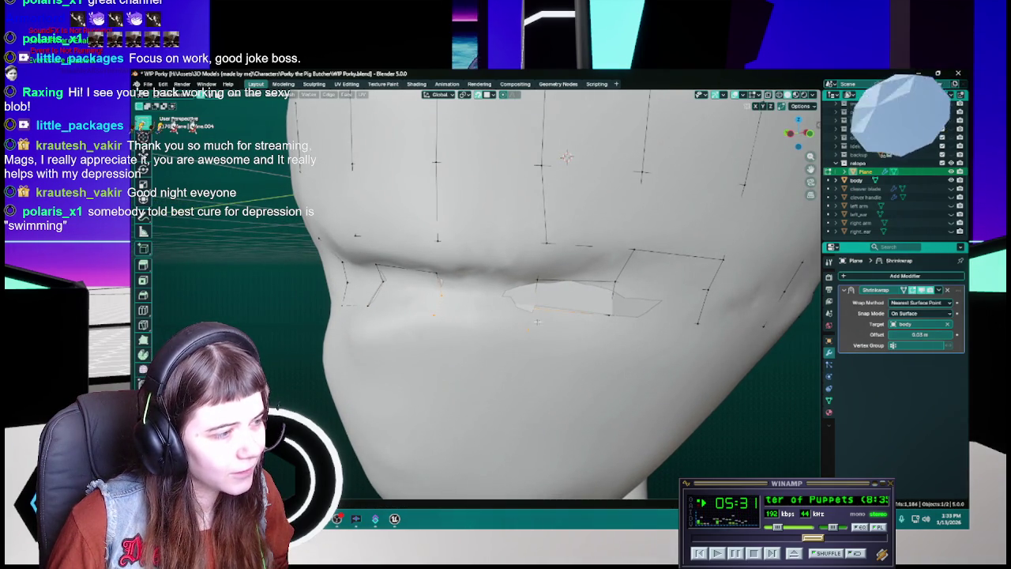
pyautogui.moveTo(537, 320); pyautogui.dragTo(537, 316, button='middle')
pyautogui.hotkey('ctrl', 's')
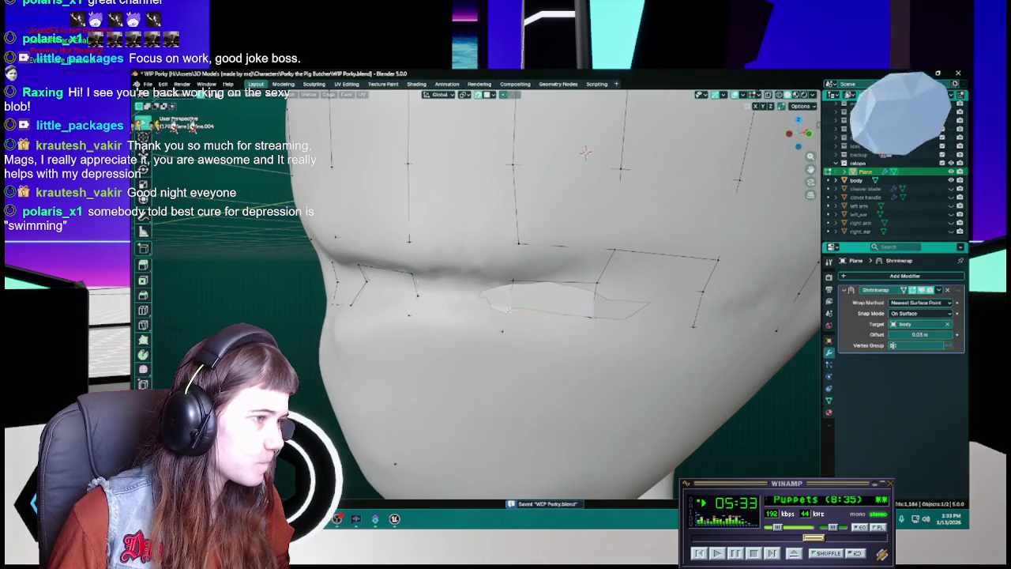
pyautogui.moveTo(511, 309)
pyautogui.mouseDown(button='middle')
pyautogui.moveTo(582, 302)
pyautogui.moveTo(536, 313)
pyautogui.mouseUp(button='middle')
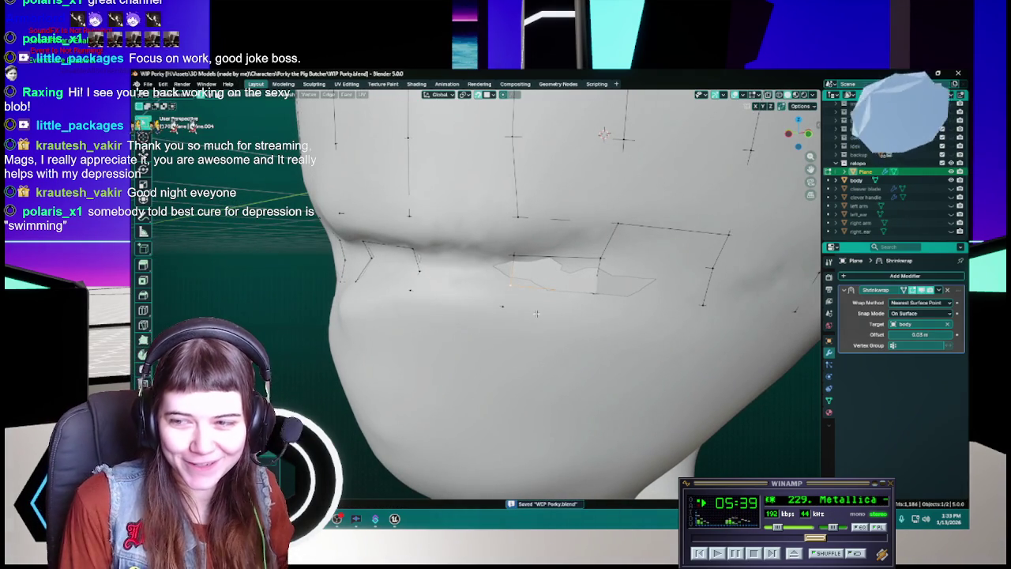
pyautogui.moveTo(536, 313); pyautogui.dragTo(515, 284, button='middle')
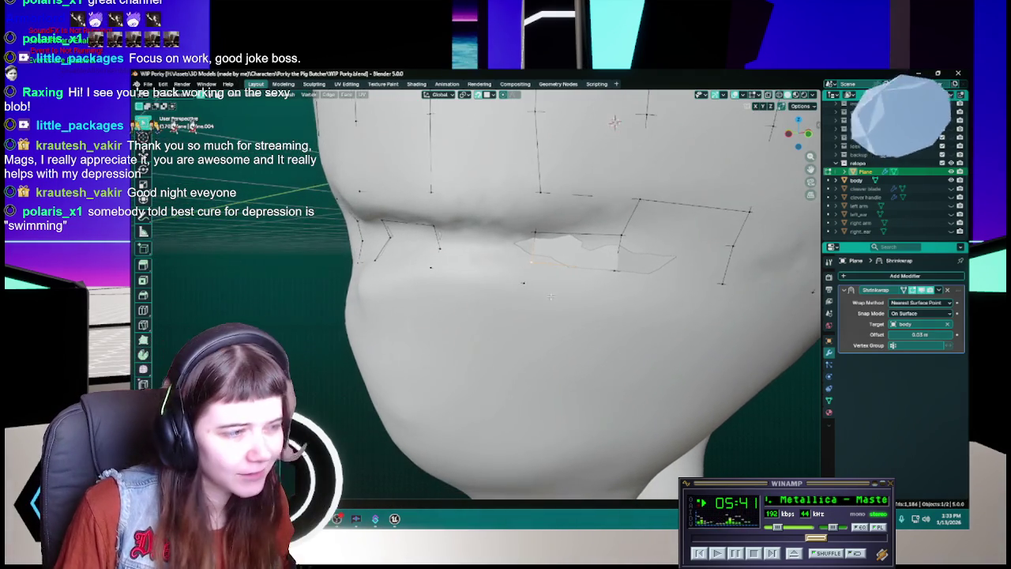
# Step: Nudge the cheek and mouth-corner vertices onto the sculpt and save
pyautogui.press('g')
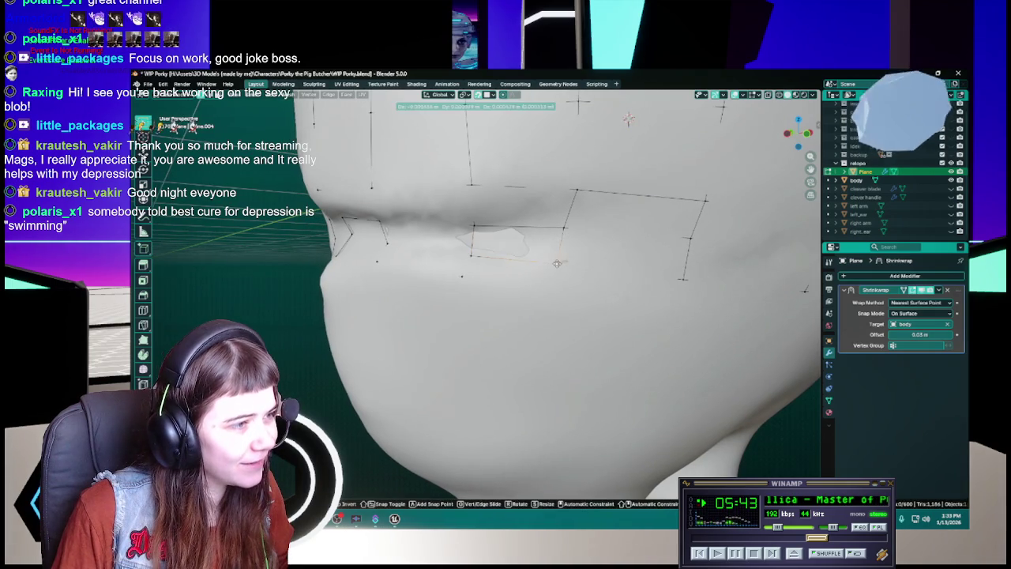
pyautogui.click(556, 263)
pyautogui.hotkey('ctrl', 's')
pyautogui.press('g')
pyautogui.click(549, 289)
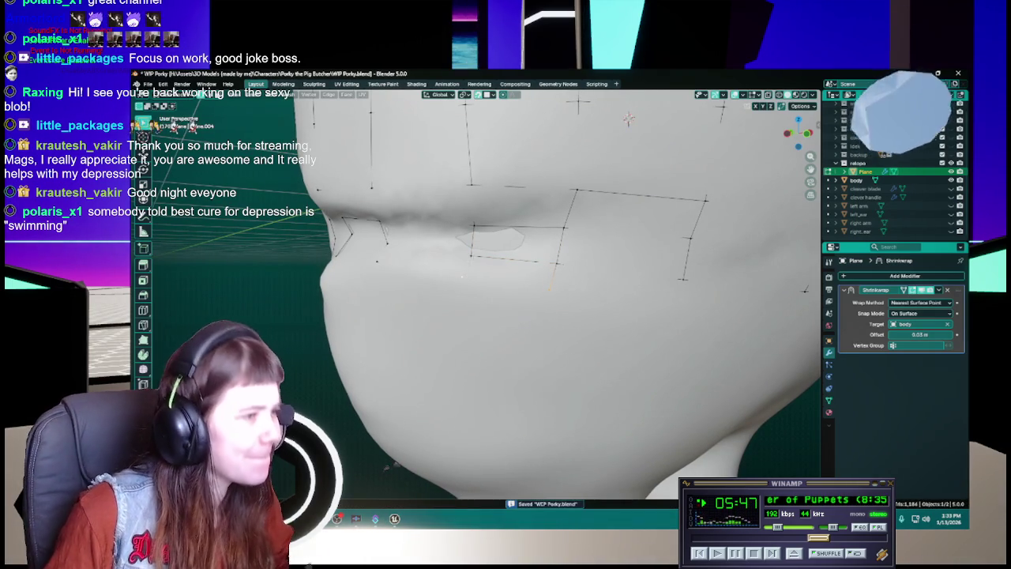
pyautogui.moveTo(570, 288); pyautogui.dragTo(600, 282, button='middle')
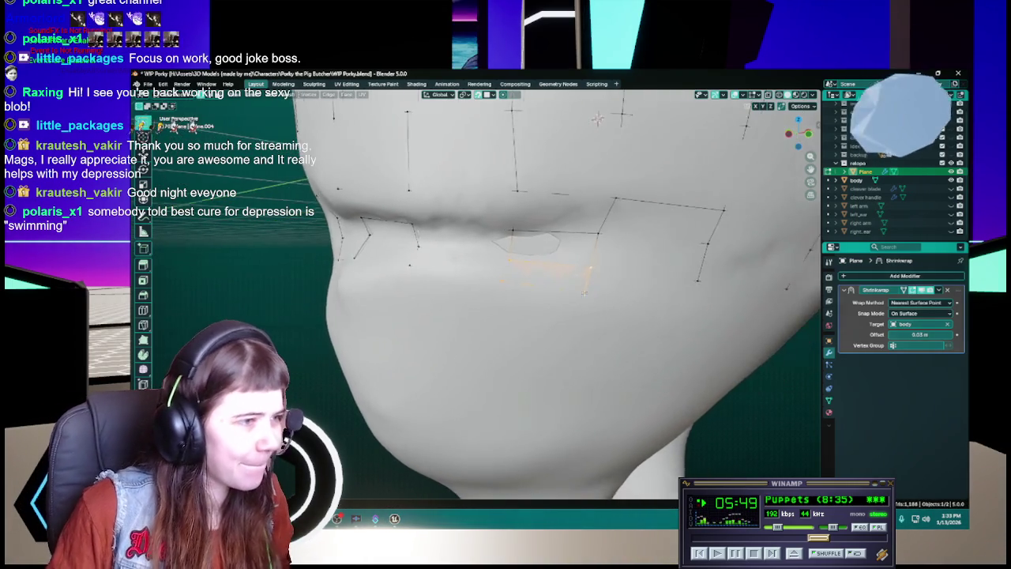
pyautogui.press('g')
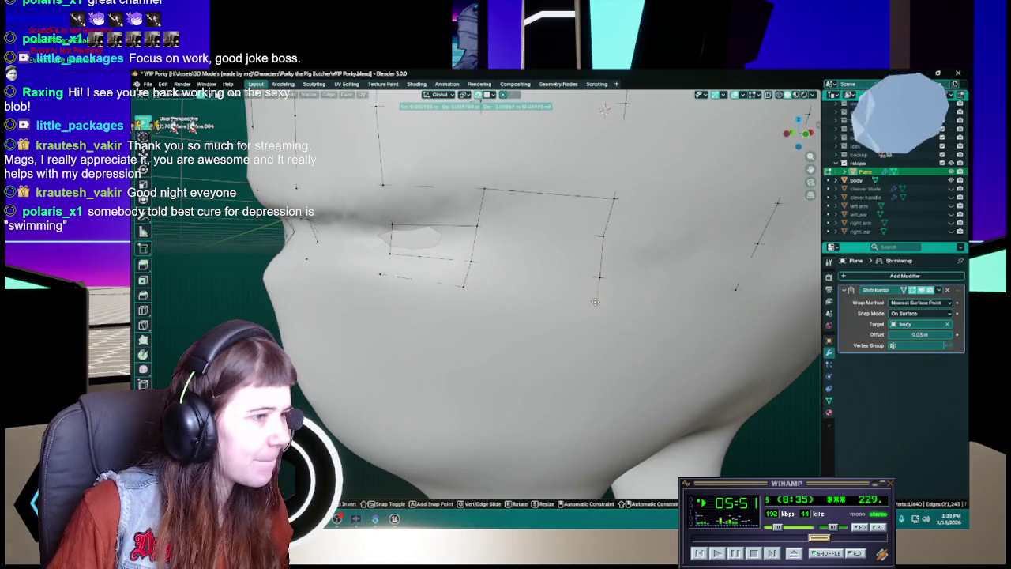
pyautogui.click(594, 301)
pyautogui.hotkey('ctrl', 's')
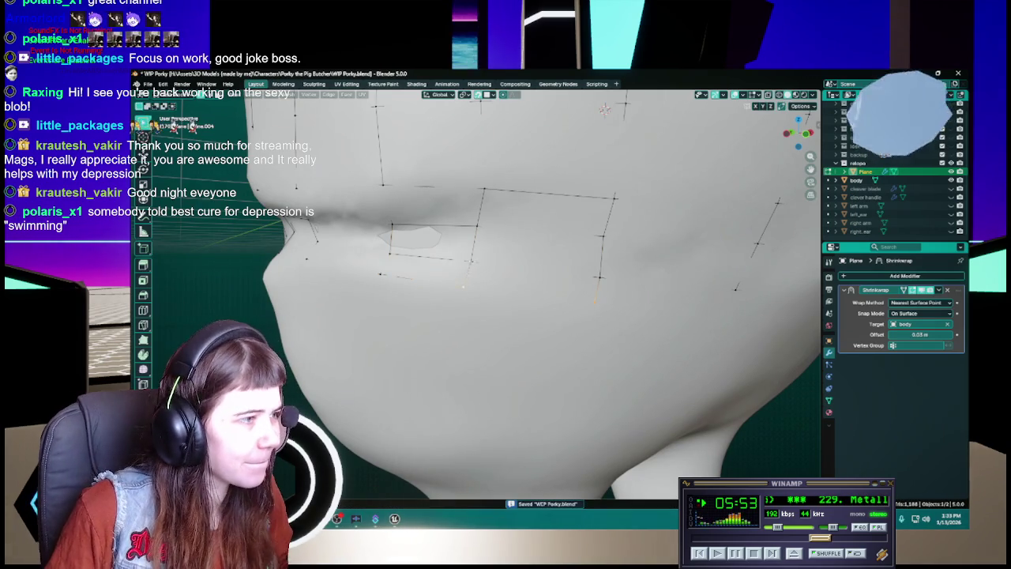
# Step: Reposition the vertex below the mouth in Edit Mode and save
pyautogui.click(588, 282)
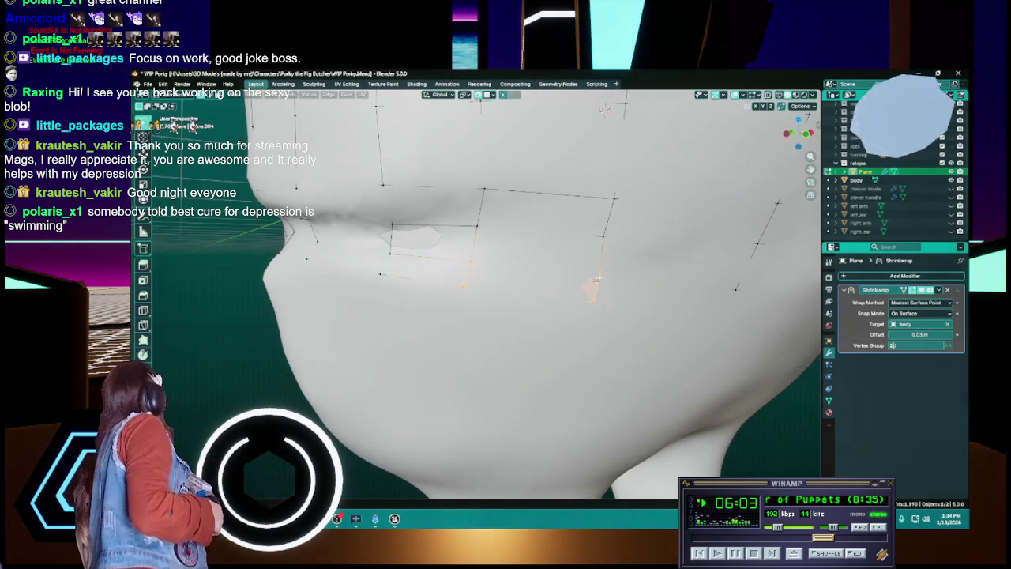
pyautogui.press('Tab')
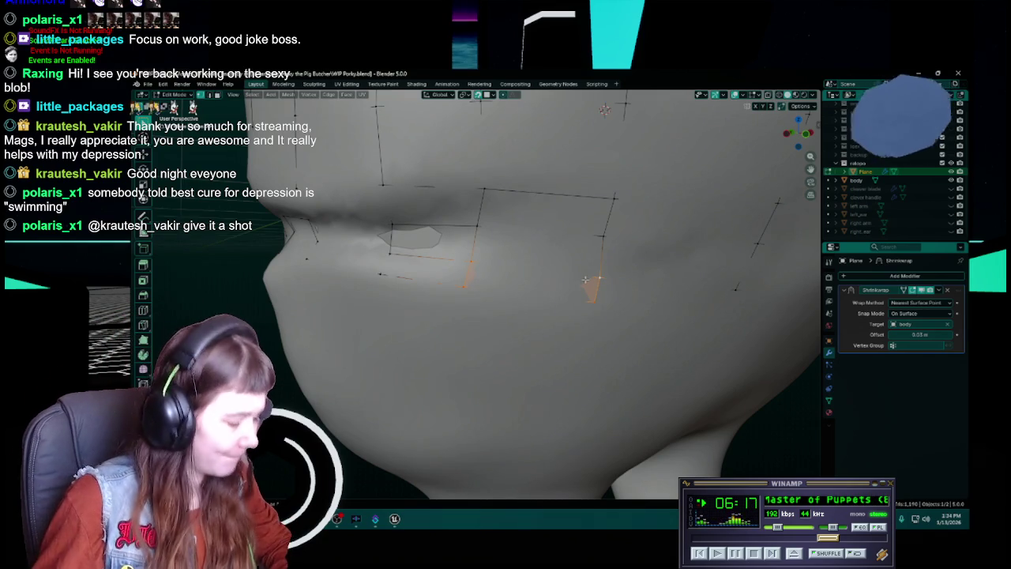
pyautogui.hotkey('ctrl', 's')
pyautogui.keyDown('shift'); pyautogui.moveTo(597, 279); pyautogui.dragTo(570, 280, button='middle'); pyautogui.keyUp('shift')
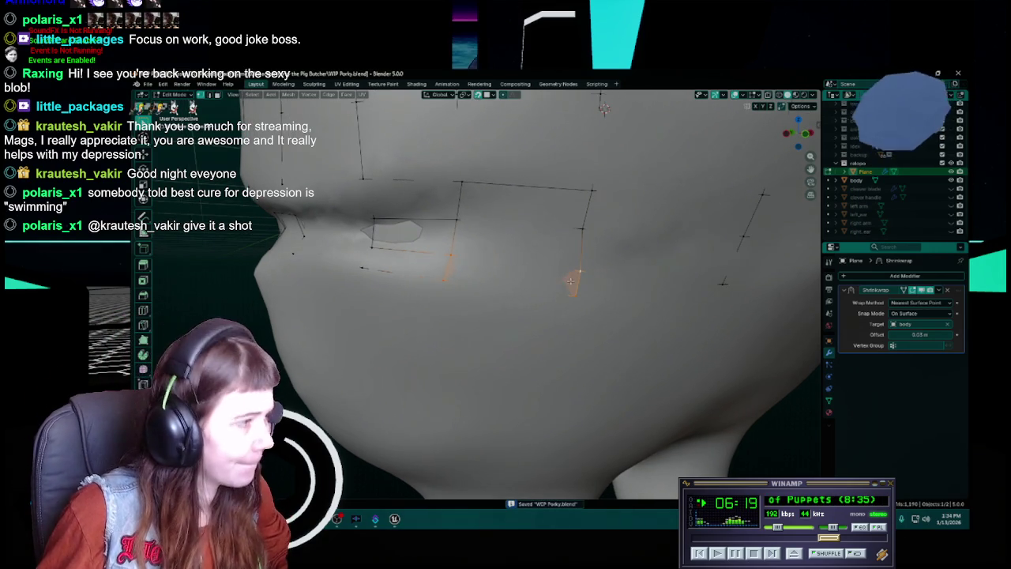
pyautogui.moveTo(443, 298)
pyautogui.mouseDown(button='middle')
pyautogui.moveTo(505, 297)
pyautogui.moveTo(544, 279)
pyautogui.moveTo(518, 281)
pyautogui.moveTo(479, 316)
pyautogui.moveTo(357, 264)
pyautogui.mouseUp(button='middle')
pyautogui.press('g')
pyautogui.click(518, 294)
pyautogui.hotkey('ctrl', 's')
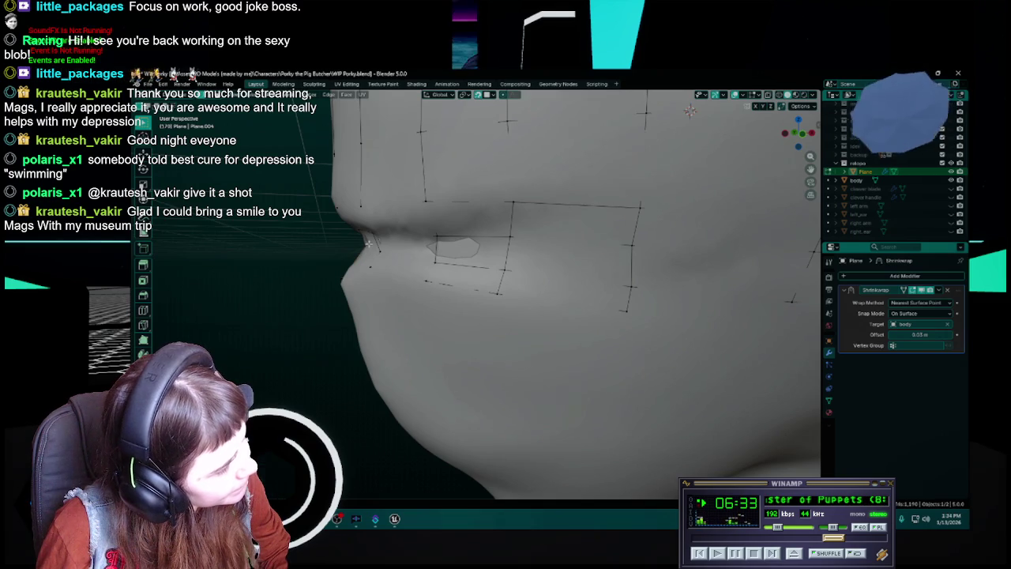
# Step: From a front view, move the selected mouth vertices onto the sculpted mouth and save
pyautogui.scroll(-3, 368, 242)
pyautogui.moveTo(368, 242); pyautogui.dragTo(509, 261, button='middle')
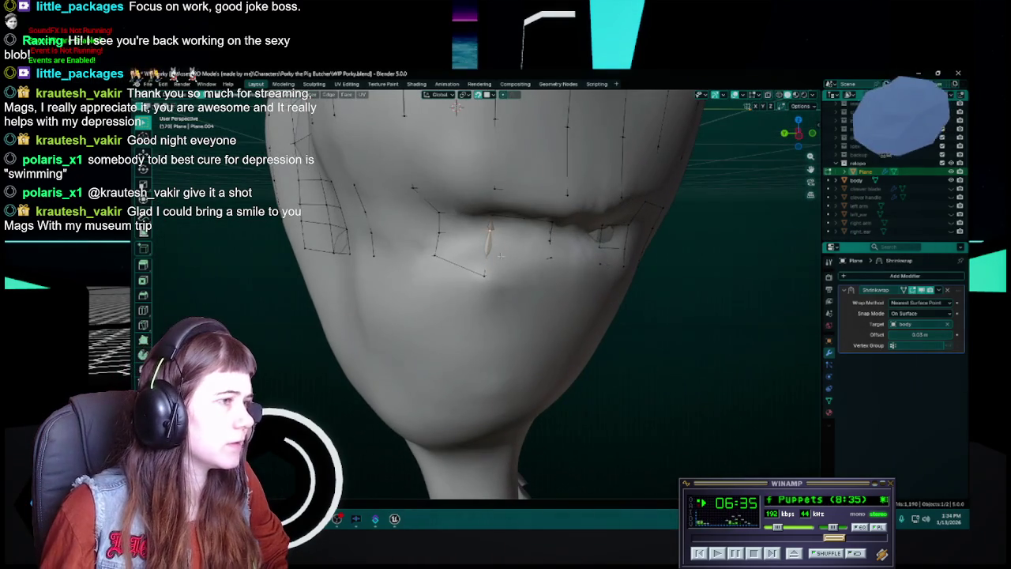
pyautogui.press('g')
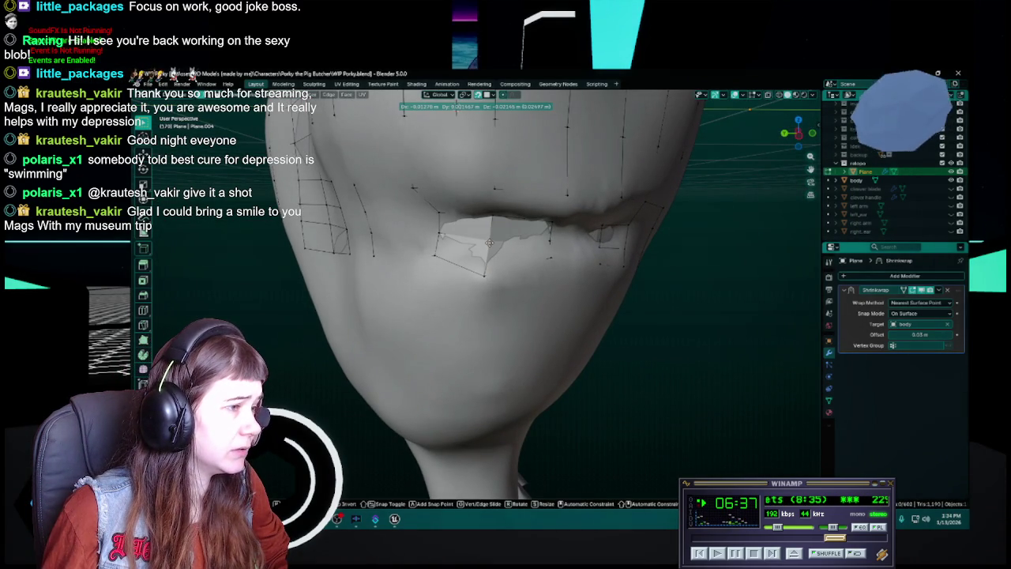
pyautogui.click(520, 257)
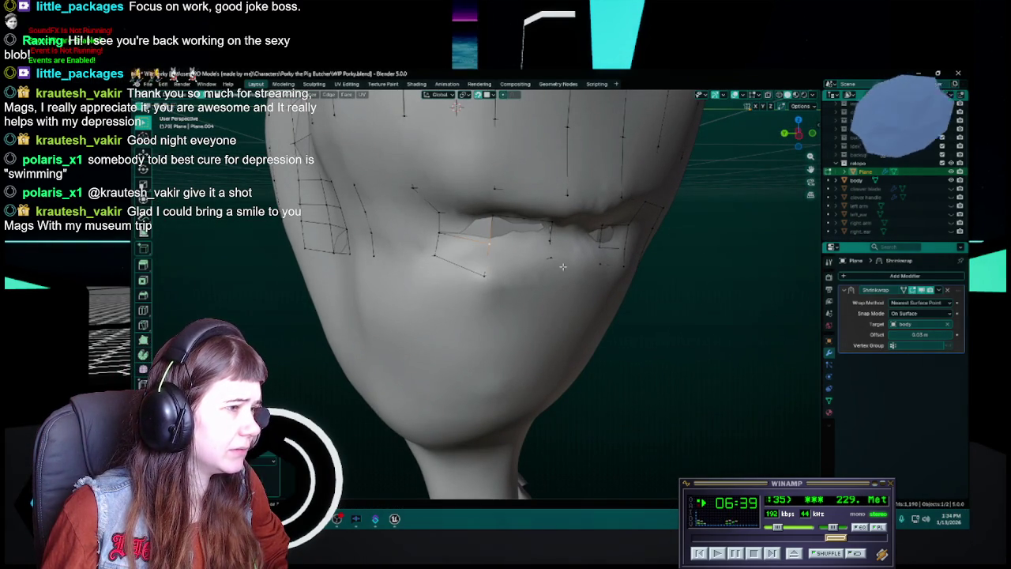
pyautogui.hotkey('ctrl', 's')
# Step: Nudge two lip vertices onto the sculpted lip, checking from side angles, and save
pyautogui.moveTo(562, 266); pyautogui.dragTo(545, 257, button='middle')
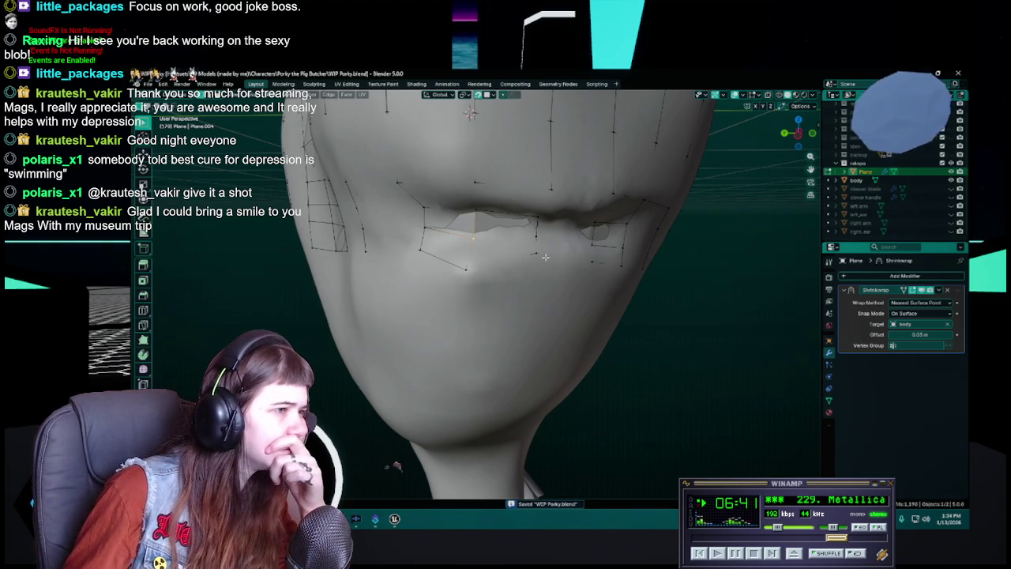
pyautogui.moveTo(476, 273)
pyautogui.mouseDown(button='middle')
pyautogui.moveTo(544, 275)
pyautogui.moveTo(509, 281)
pyautogui.moveTo(523, 270)
pyautogui.mouseUp(button='middle')
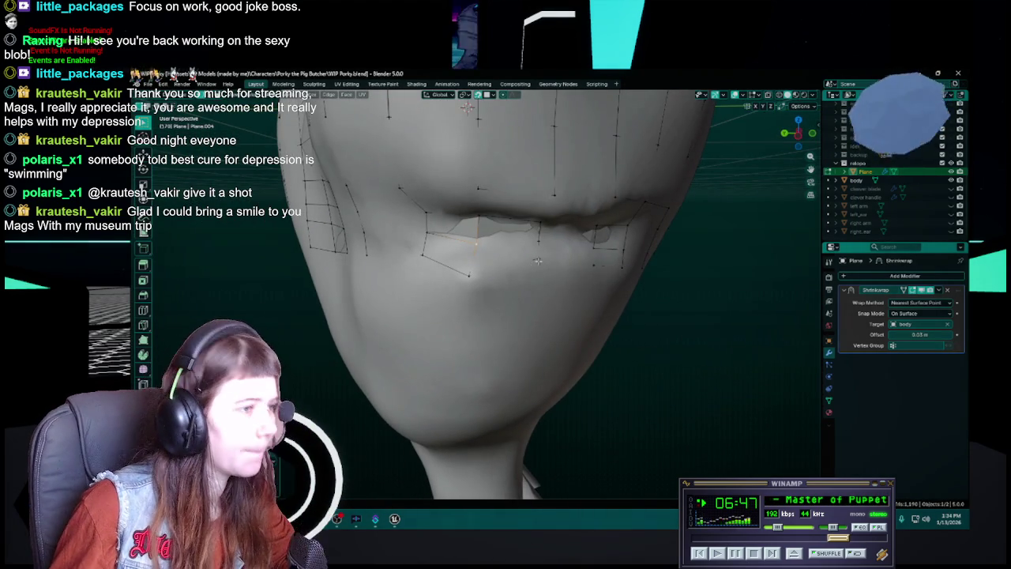
pyautogui.press('g')
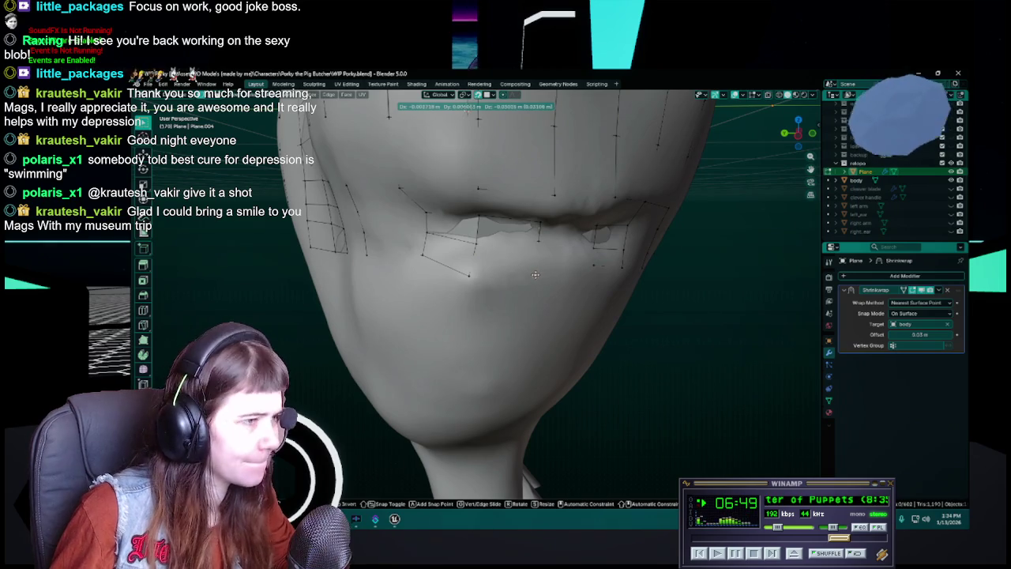
pyautogui.click(536, 274)
pyautogui.moveTo(541, 238); pyautogui.dragTo(489, 233, button='middle')
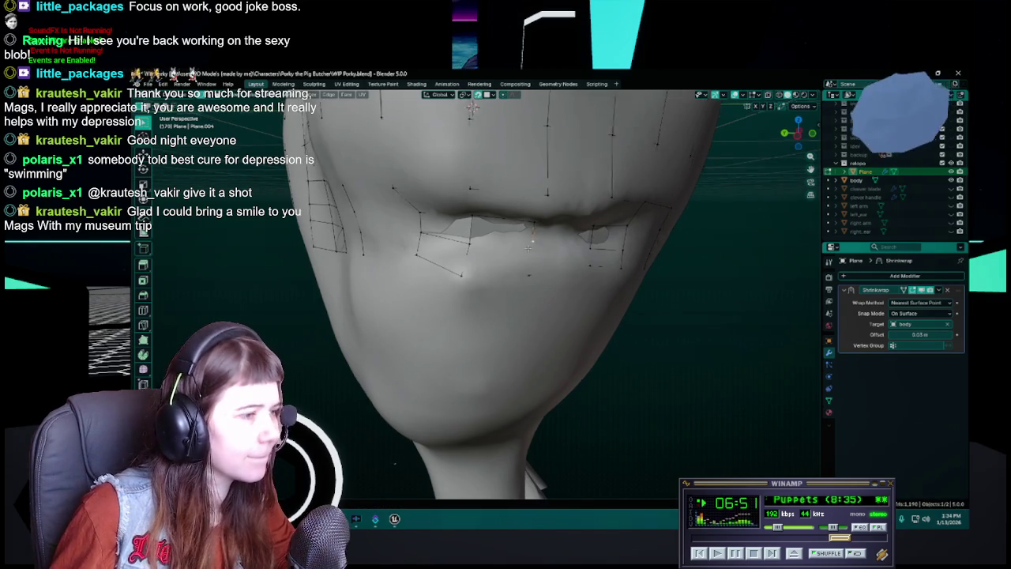
pyautogui.press('g')
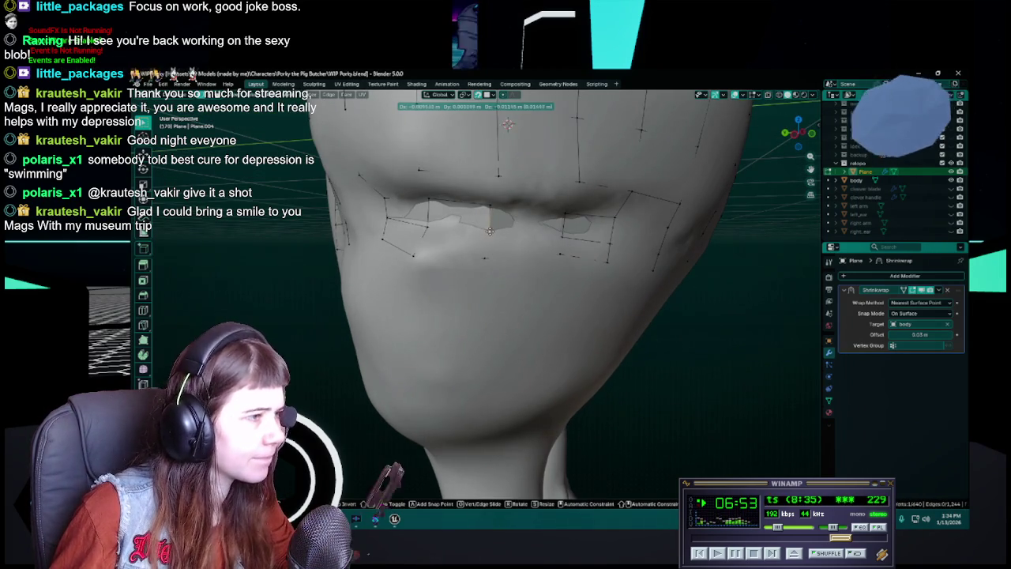
pyautogui.click(489, 229)
pyautogui.moveTo(489, 229)
pyautogui.mouseDown(button='middle')
pyautogui.moveTo(520, 252)
pyautogui.moveTo(474, 261)
pyautogui.moveTo(470, 236)
pyautogui.moveTo(474, 256)
pyautogui.moveTo(497, 240)
pyautogui.mouseUp(button='middle')
pyautogui.hotkey('ctrl', 's')
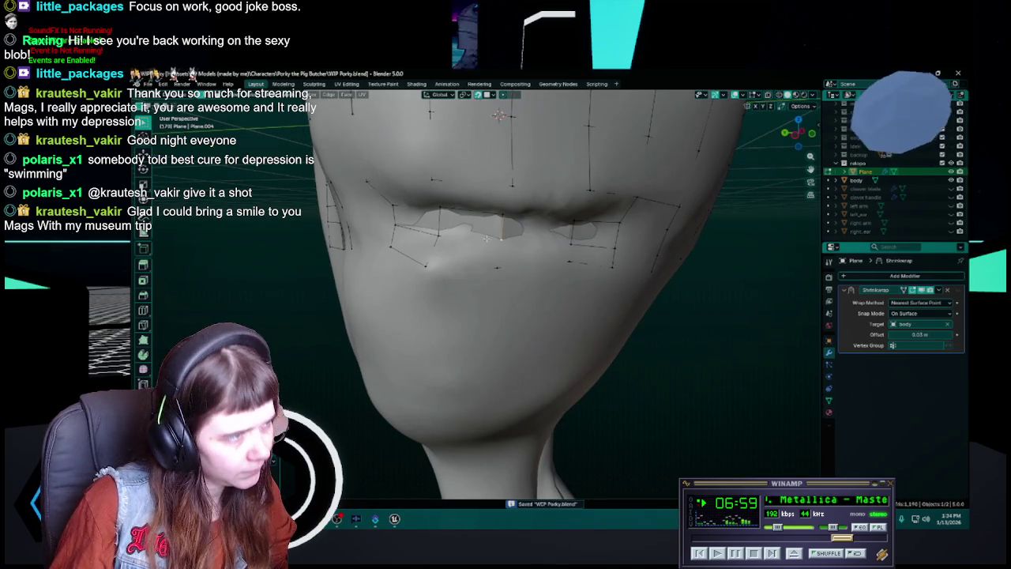
# Step: Place the lower-lip vertex and two nearby vertices on the sculpt, saving along the way
pyautogui.press('g')
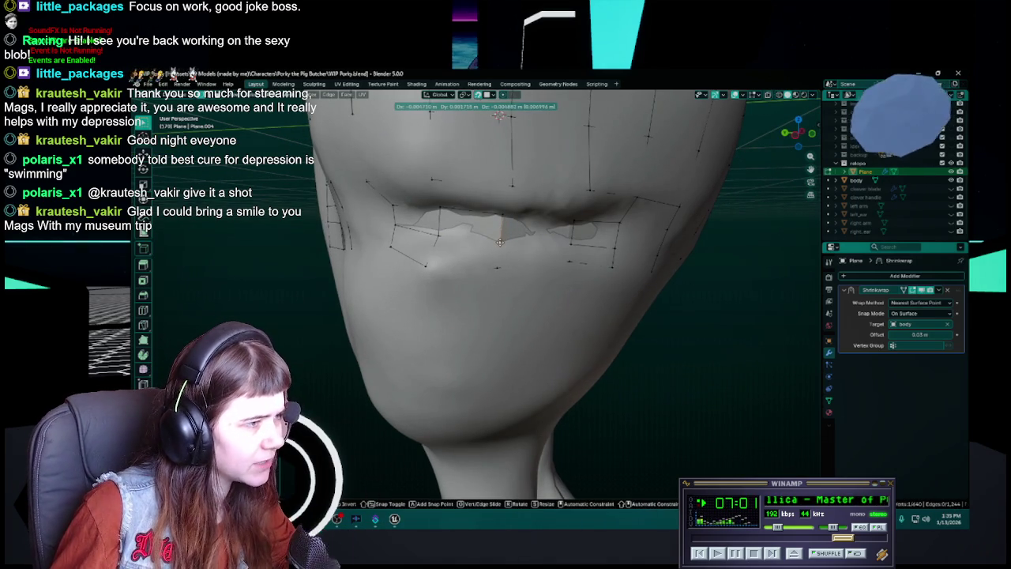
pyautogui.click(500, 241)
pyautogui.hotkey('ctrl', 's')
pyautogui.moveTo(500, 240); pyautogui.dragTo(484, 253, button='middle')
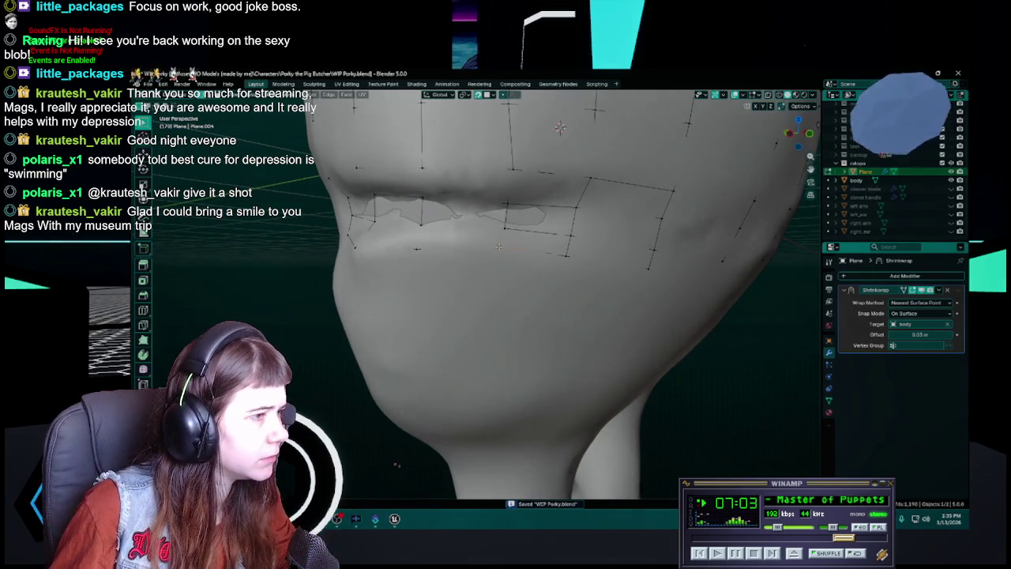
pyautogui.press('g')
pyautogui.click(499, 255)
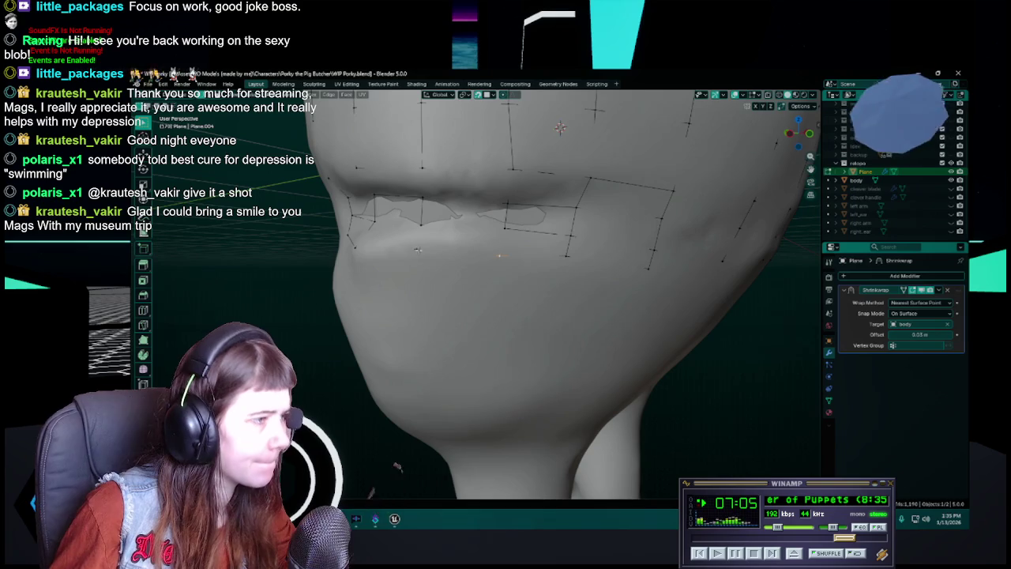
pyautogui.press('g')
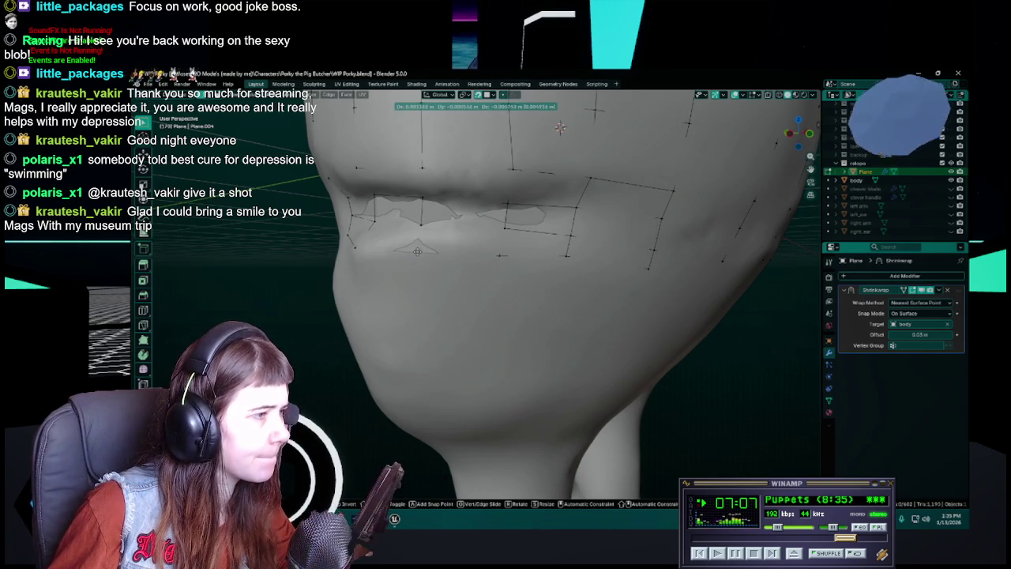
pyautogui.click(415, 253)
pyautogui.moveTo(506, 267)
pyautogui.mouseDown(button='middle')
pyautogui.moveTo(545, 276)
pyautogui.moveTo(545, 253)
pyautogui.mouseUp(button='middle')
pyautogui.hotkey('ctrl', 's')
# Step: Snap one more lip vertex and a chin vertex onto the sculpt, saving after each
pyautogui.press('g')
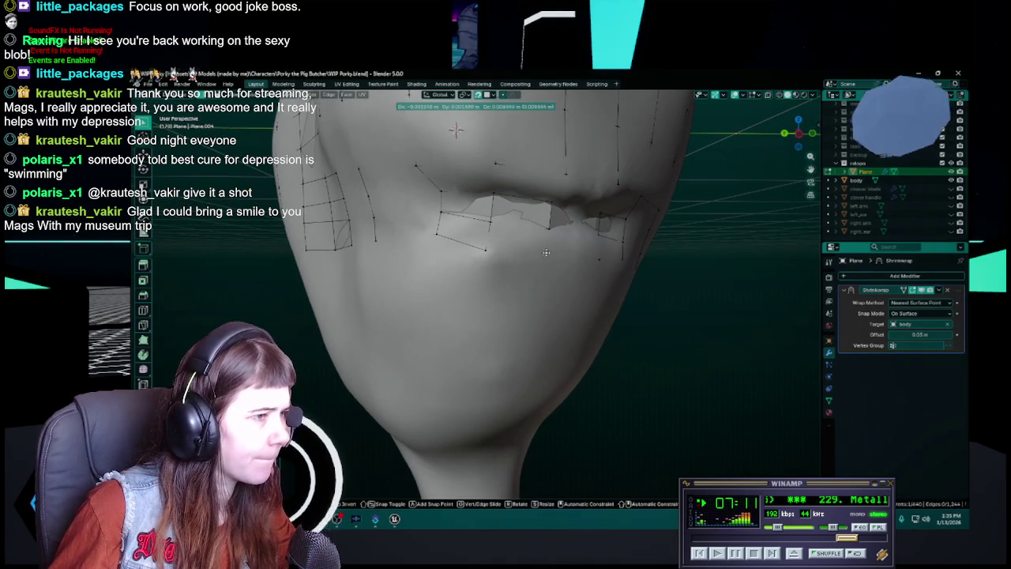
pyautogui.click(547, 254)
pyautogui.hotkey('ctrl', 's')
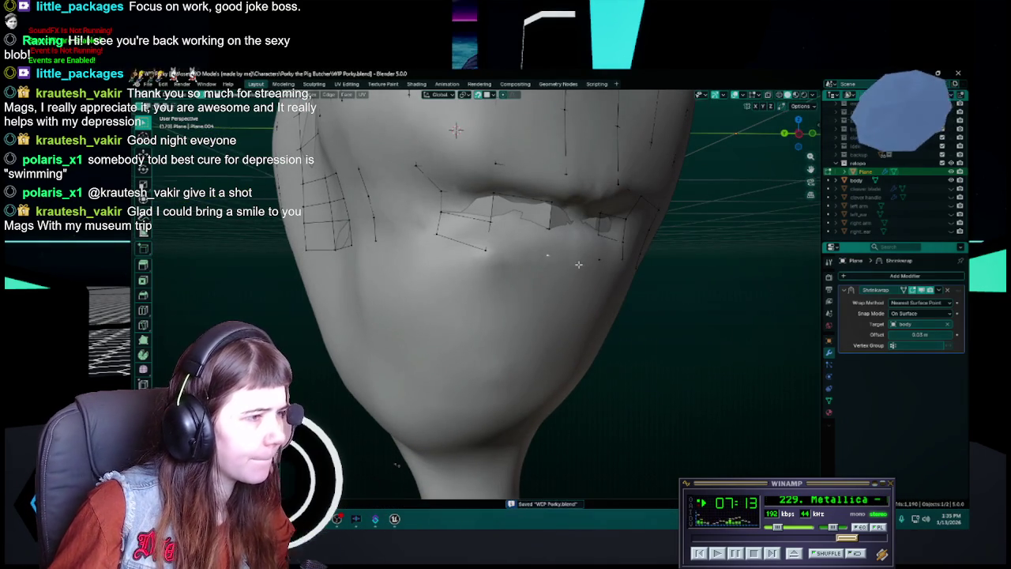
pyautogui.moveTo(548, 254); pyautogui.dragTo(483, 266, button='middle')
pyautogui.press('g')
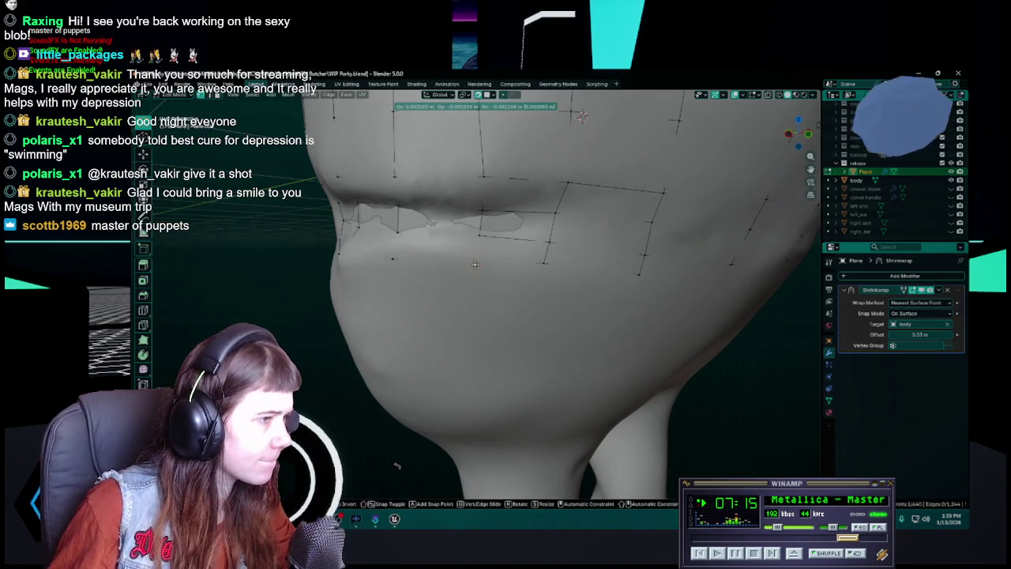
pyautogui.click(475, 264)
pyautogui.hotkey('ctrl', 's')
pyautogui.moveTo(474, 264)
pyautogui.mouseDown(button='middle')
pyautogui.moveTo(527, 279)
pyautogui.moveTo(273, 287)
pyautogui.moveTo(537, 262)
pyautogui.mouseUp(button='middle')
pyautogui.scroll(5, 300, 286)
# Step: Lower two vertices near the mouth corner toward the jaw and save
pyautogui.hotkey('ctrl', 's')
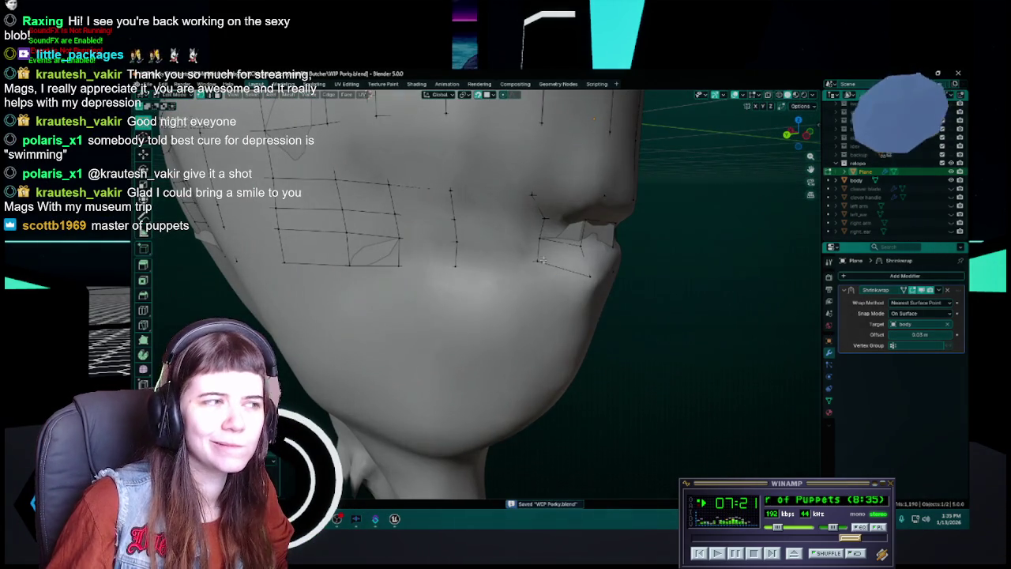
pyautogui.press('g')
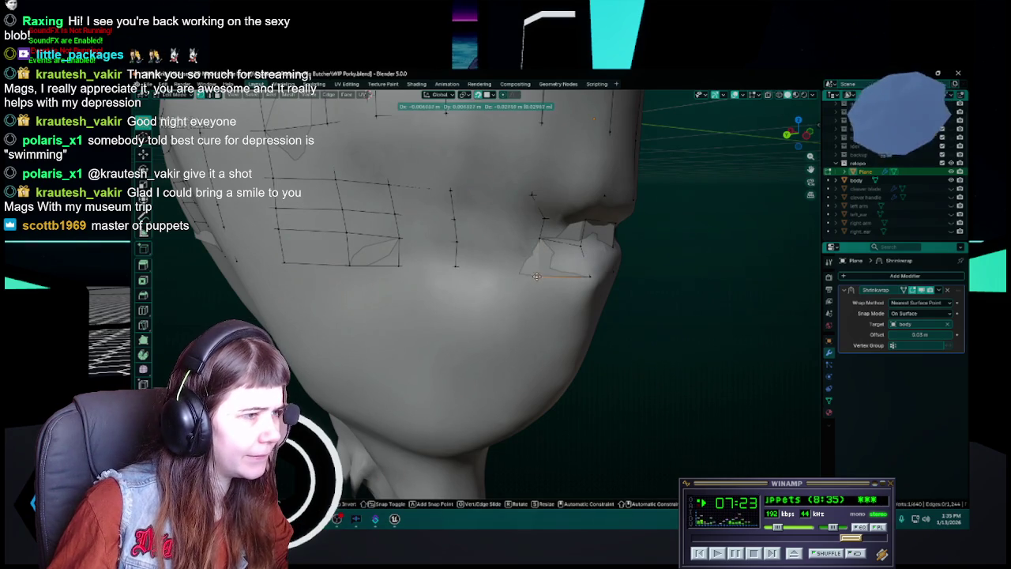
pyautogui.click(536, 274)
pyautogui.moveTo(535, 273)
pyautogui.mouseDown(button='middle')
pyautogui.moveTo(507, 262)
pyautogui.moveTo(529, 275)
pyautogui.mouseUp(button='middle')
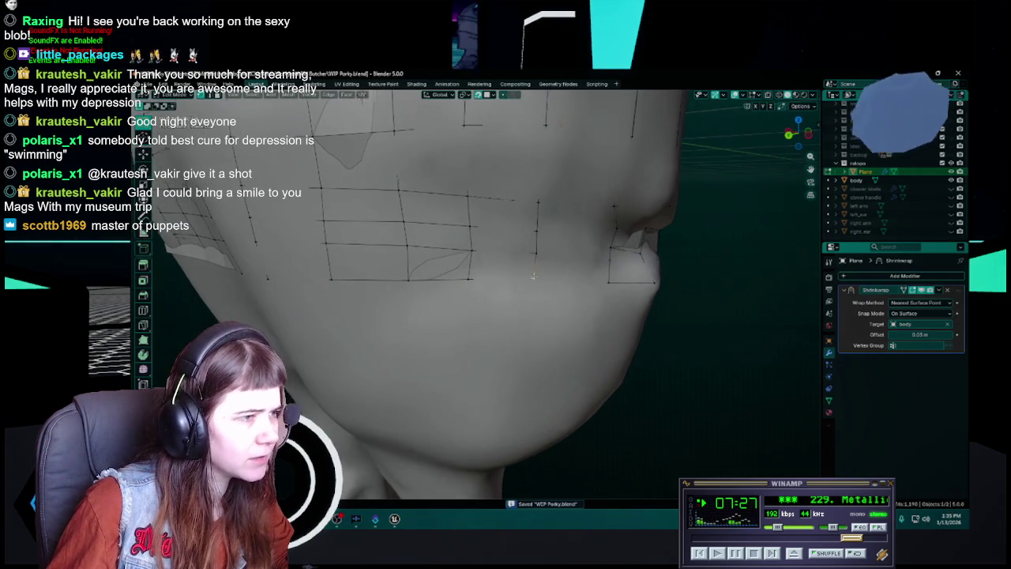
pyautogui.press('g')
pyautogui.click(532, 280)
pyautogui.hotkey('ctrl', 's')
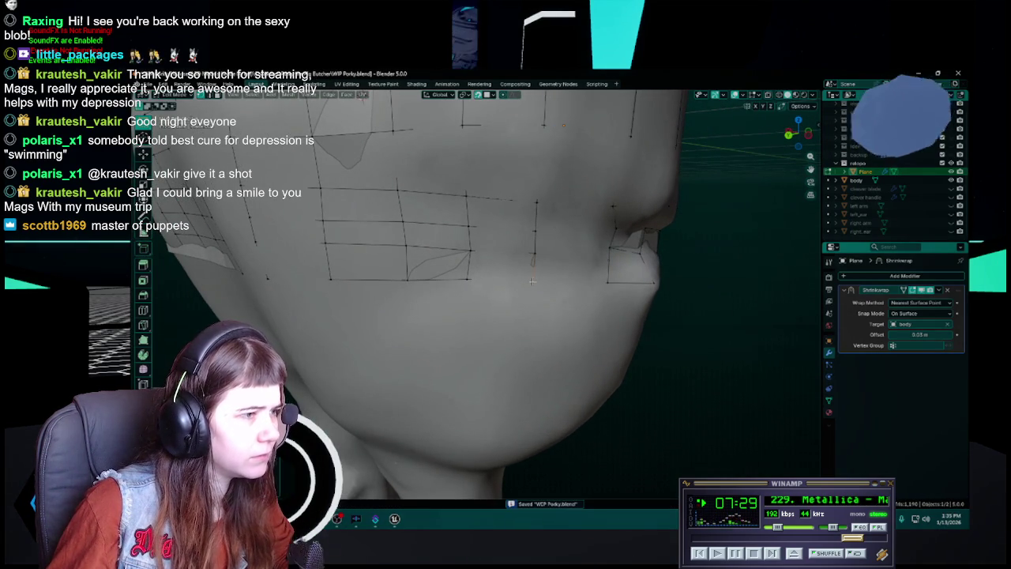
# Step: Move two more jaw vertices so the grid hugs the cheek, save, then view the lower face from the front
pyautogui.moveTo(497, 300); pyautogui.dragTo(539, 304, button='middle')
pyautogui.press('g')
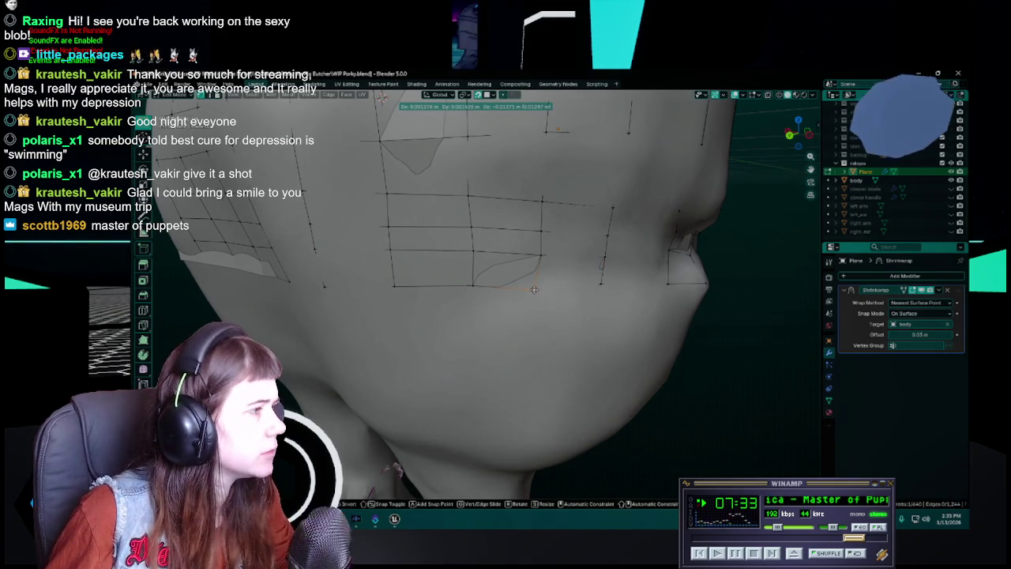
pyautogui.click(513, 250)
pyautogui.hotkey('ctrl', 's')
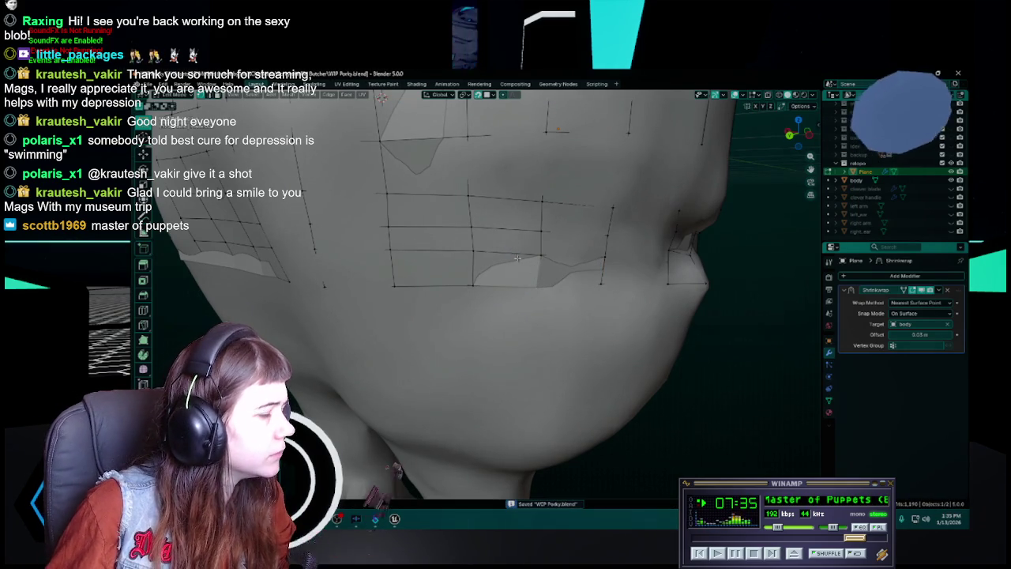
pyautogui.press('g')
pyautogui.click(535, 286)
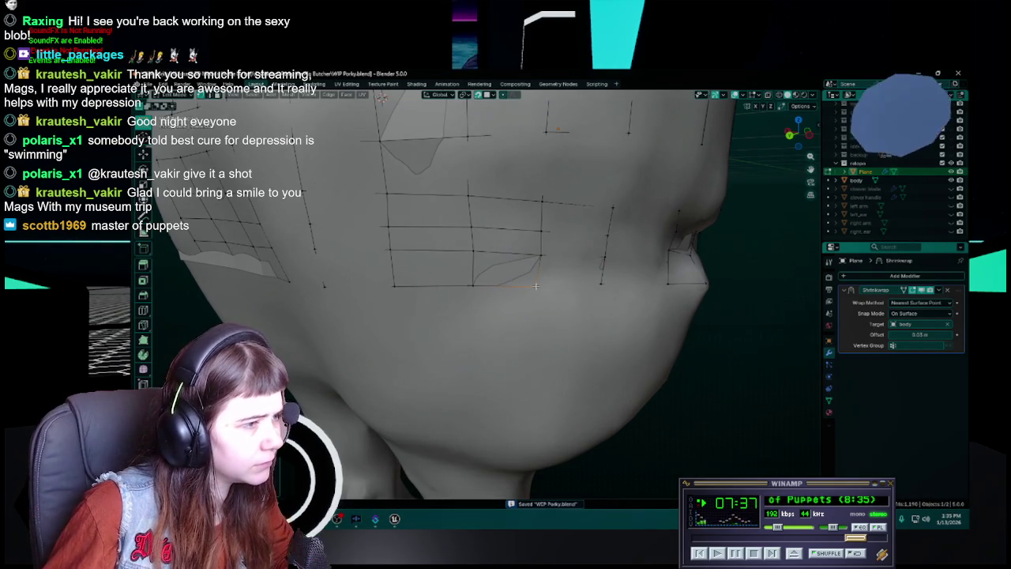
pyautogui.hotkey('ctrl', 's')
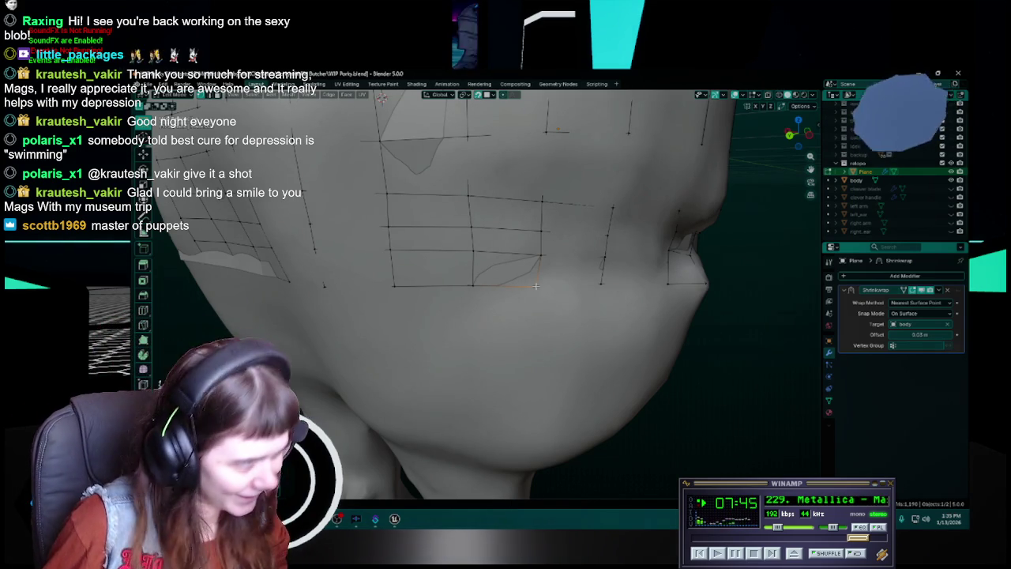
pyautogui.moveTo(495, 294); pyautogui.dragTo(550, 267, button='middle')
pyautogui.hotkey('ctrl', 's')
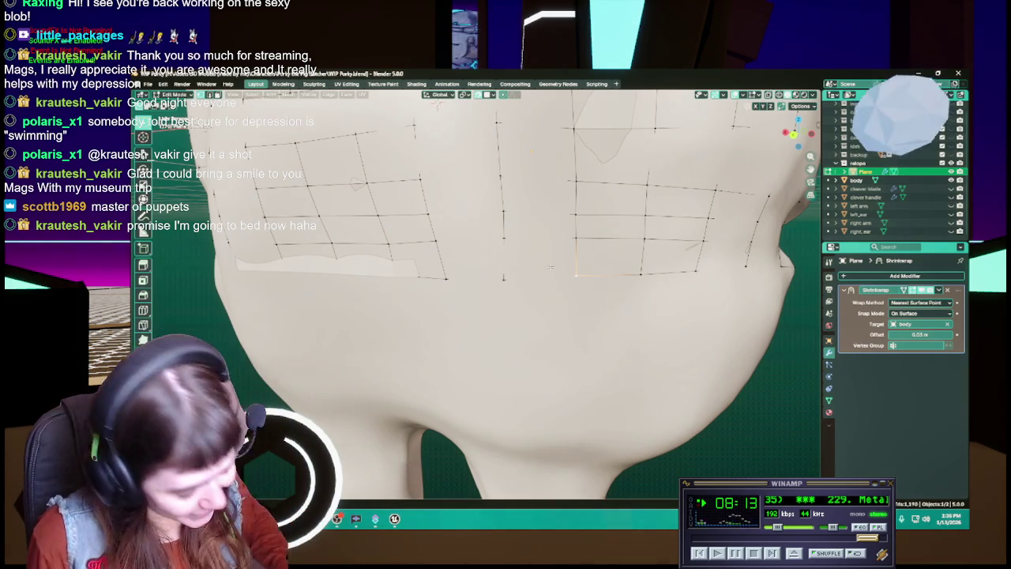
pyautogui.moveTo(551, 267); pyautogui.dragTo(546, 297, button='middle')
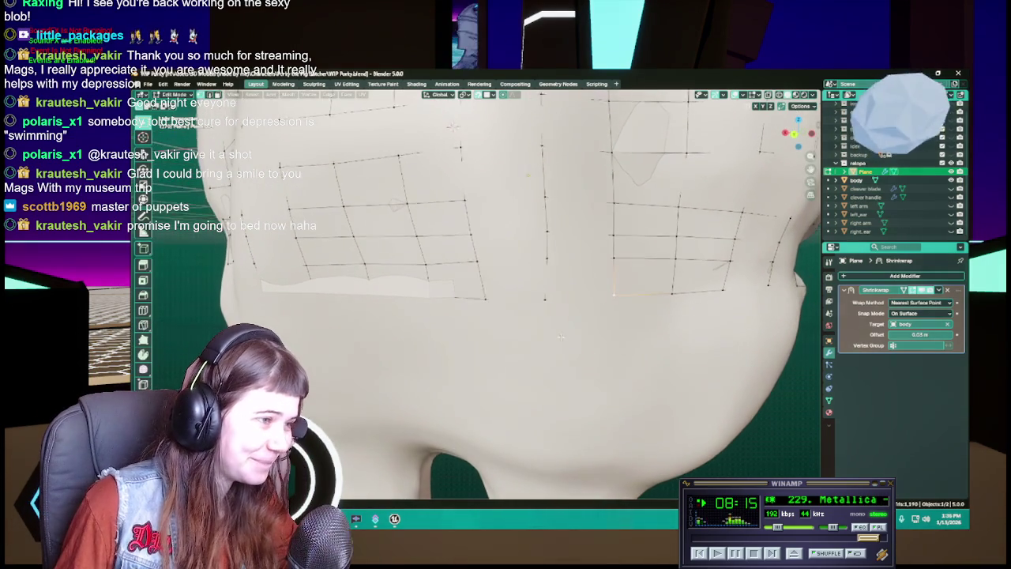
# Step: After cancelling a first move, set two lower-edge vertices onto the lip line and save
pyautogui.press('g')
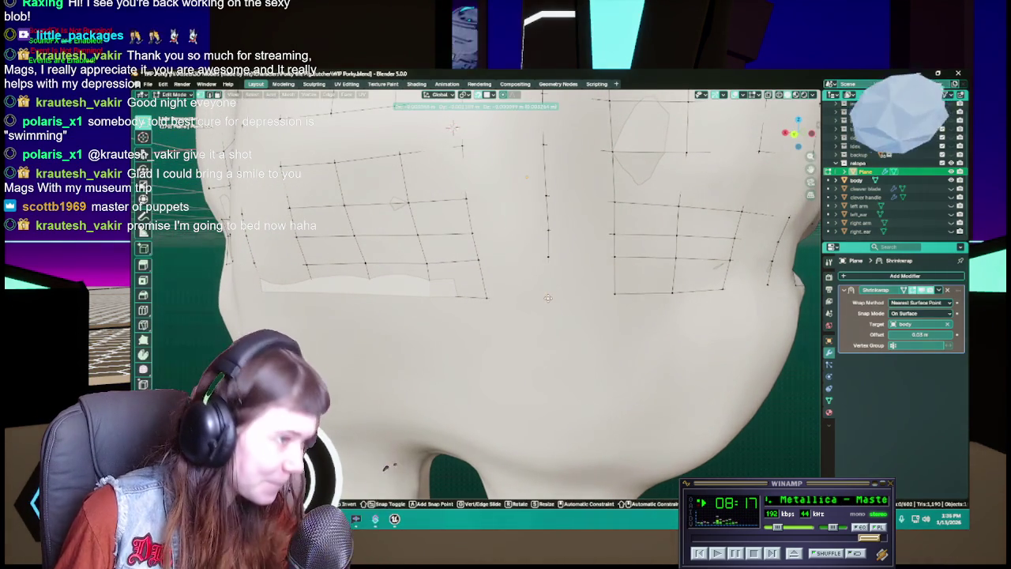
pyautogui.press('Escape')
pyautogui.moveTo(548, 293)
pyautogui.mouseDown(button='middle')
pyautogui.moveTo(536, 294)
pyautogui.moveTo(561, 287)
pyautogui.mouseUp(button='middle')
pyautogui.press('g')
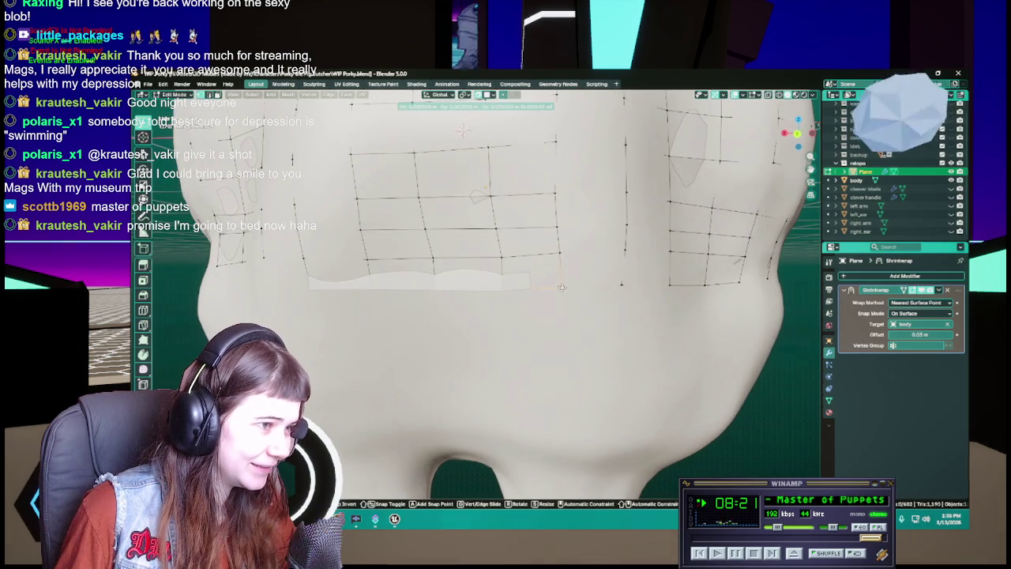
pyautogui.click(559, 286)
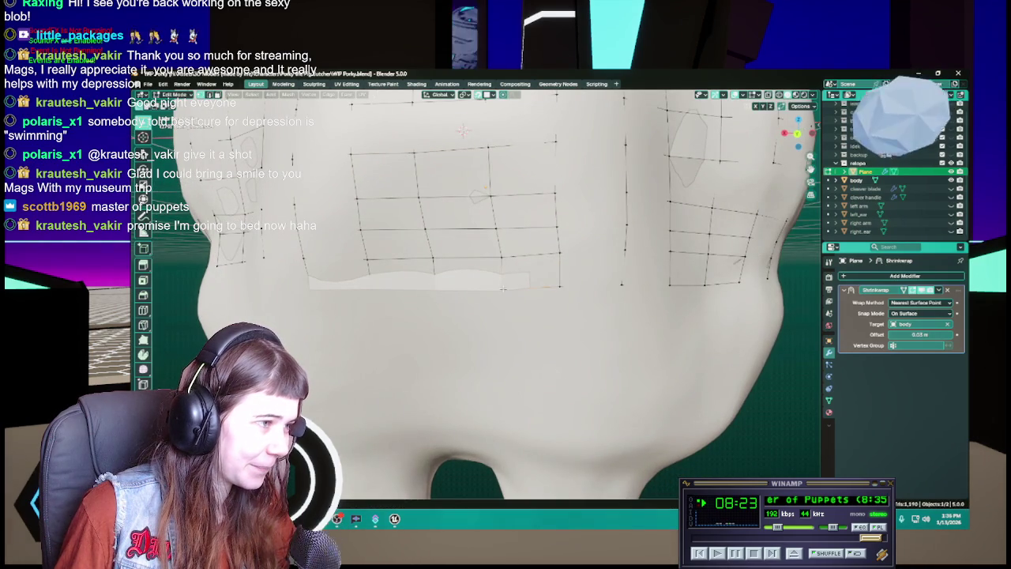
pyautogui.press('g')
pyautogui.moveTo(501, 286); pyautogui.dragTo(546, 284, button='middle')
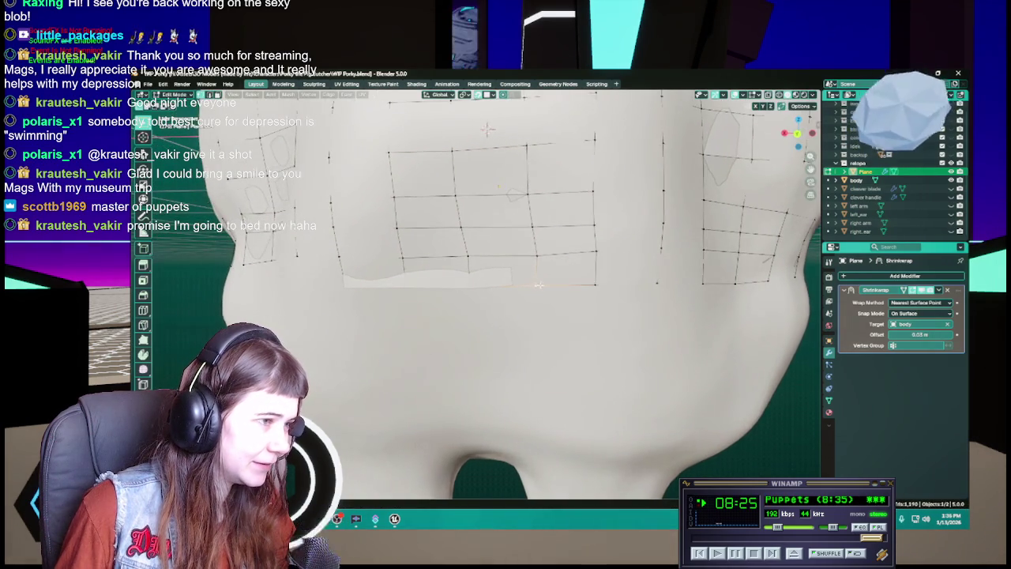
pyautogui.click(546, 284)
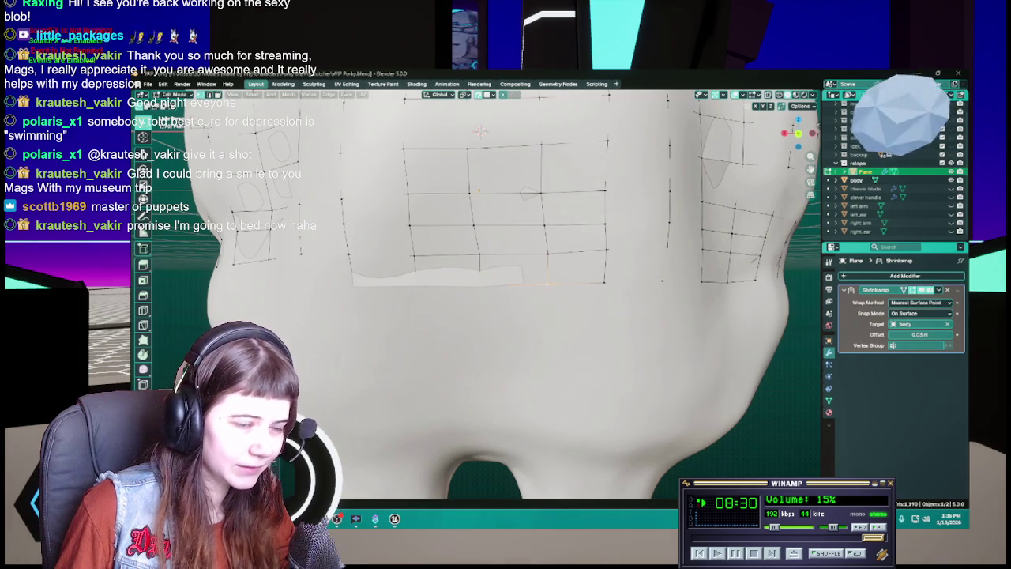
pyautogui.moveTo(505, 284)
pyautogui.mouseDown(button='middle')
pyautogui.moveTo(524, 286)
pyautogui.moveTo(488, 281)
pyautogui.mouseUp(button='middle')
pyautogui.hotkey('ctrl', 's')
# Step: Place two more lower-edge vertices along the lip line and save
pyautogui.press('g')
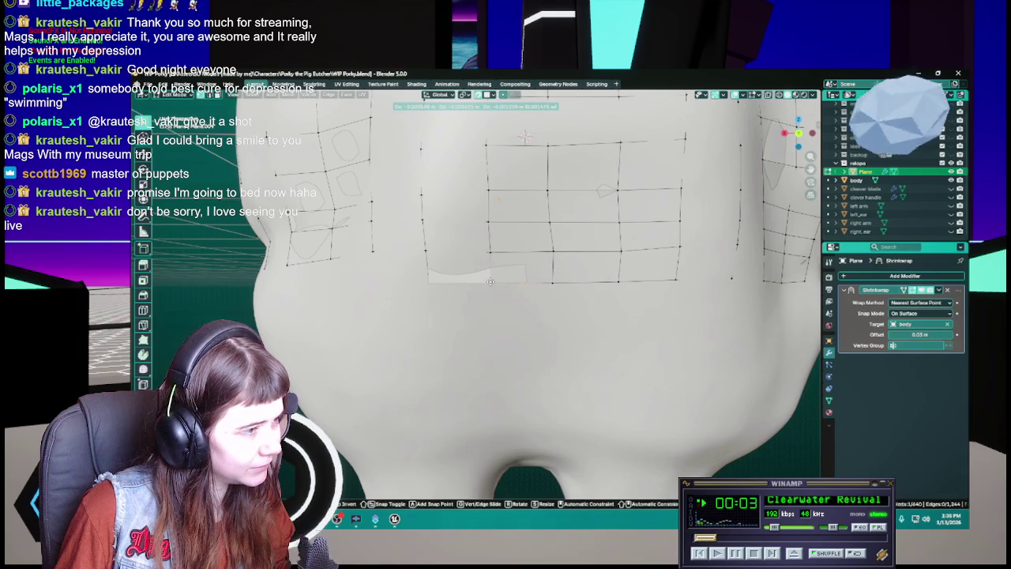
pyautogui.click(488, 281)
pyautogui.moveTo(488, 281); pyautogui.dragTo(509, 278, button='middle')
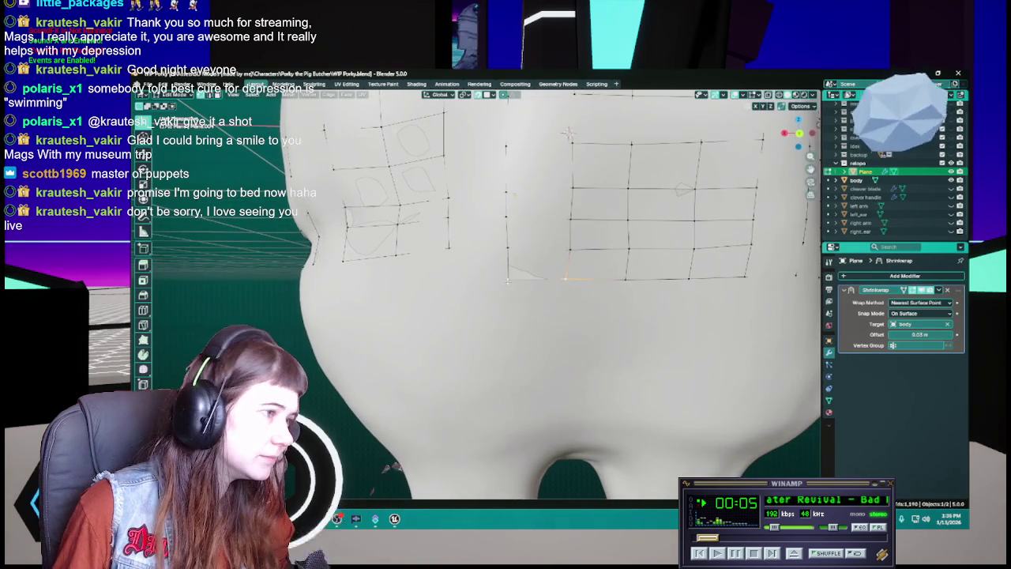
pyautogui.press('g')
pyautogui.click(506, 279)
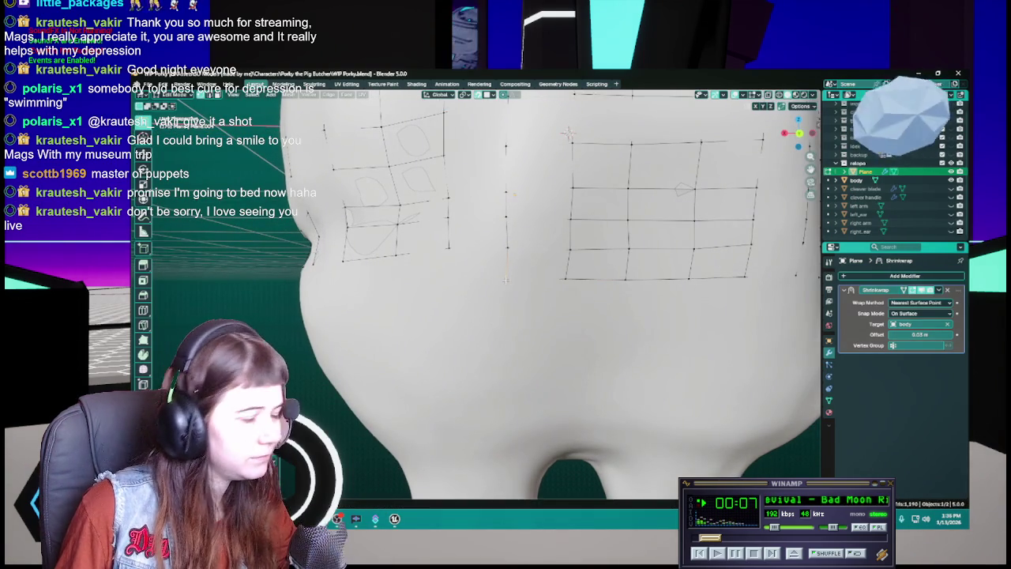
pyautogui.moveTo(506, 278)
pyautogui.mouseDown(button='middle')
pyautogui.moveTo(596, 315)
pyautogui.moveTo(568, 322)
pyautogui.moveTo(564, 311)
pyautogui.mouseUp(button='middle')
pyautogui.hotkey('ctrl', 's')
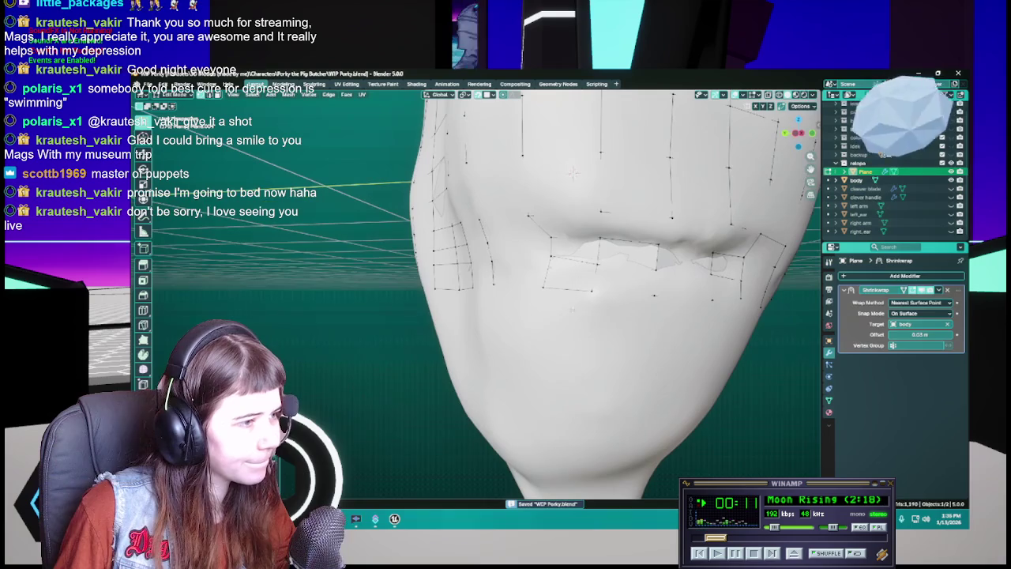
# Step: Look under the chin and reposition a vertex near the lower lip
pyautogui.moveTo(643, 295); pyautogui.dragTo(544, 204, button='middle')
pyautogui.scroll(3, 543, 203)
pyautogui.scroll(2, 543, 203)
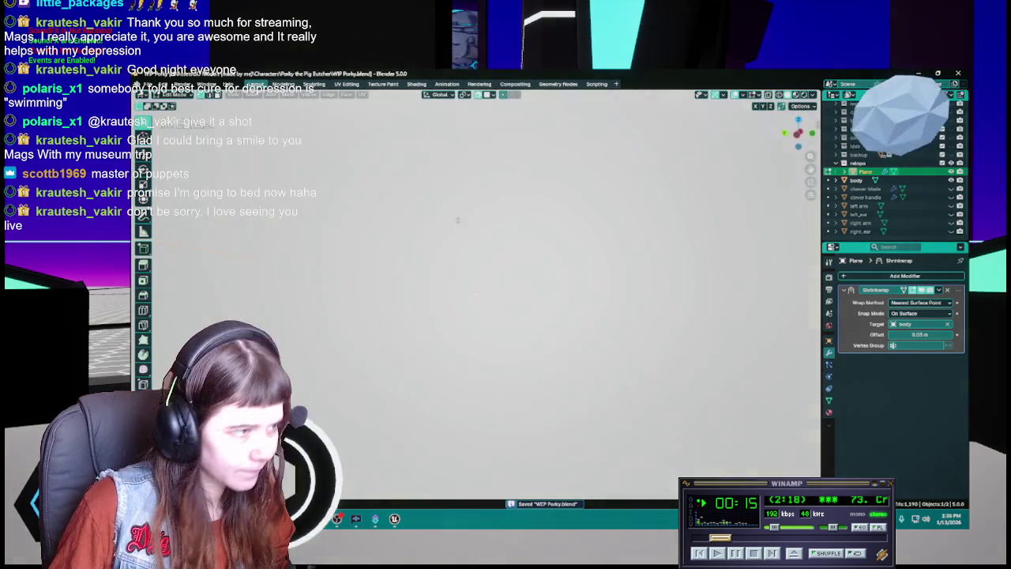
pyautogui.scroll(-2, 459, 225)
pyautogui.moveTo(502, 254); pyautogui.dragTo(485, 296, button='middle')
pyautogui.press('g')
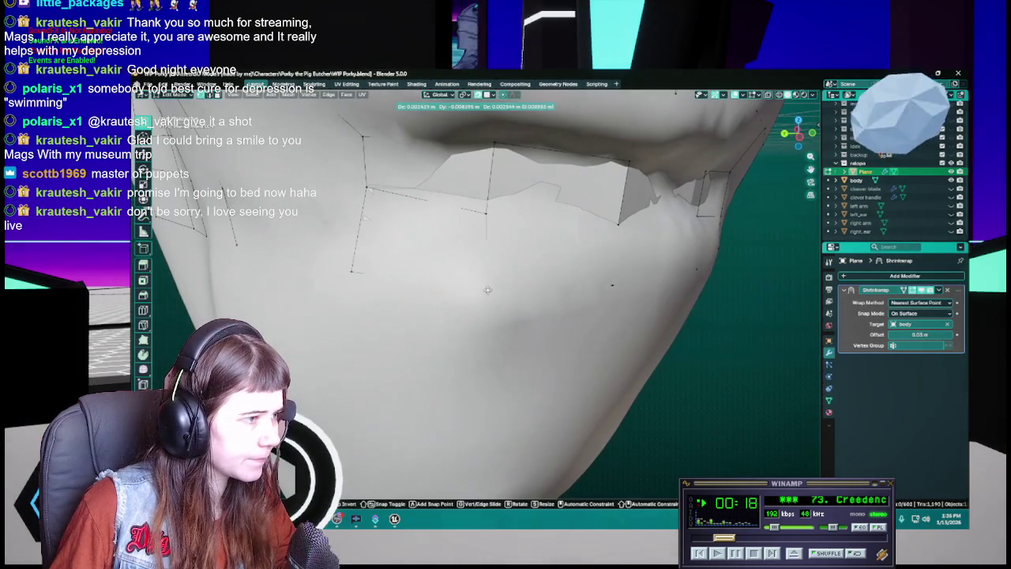
pyautogui.click(486, 292)
# Step: Adjust two more lower-lip vertices to follow the mouth contour and save
pyautogui.scroll(-3, 498, 308)
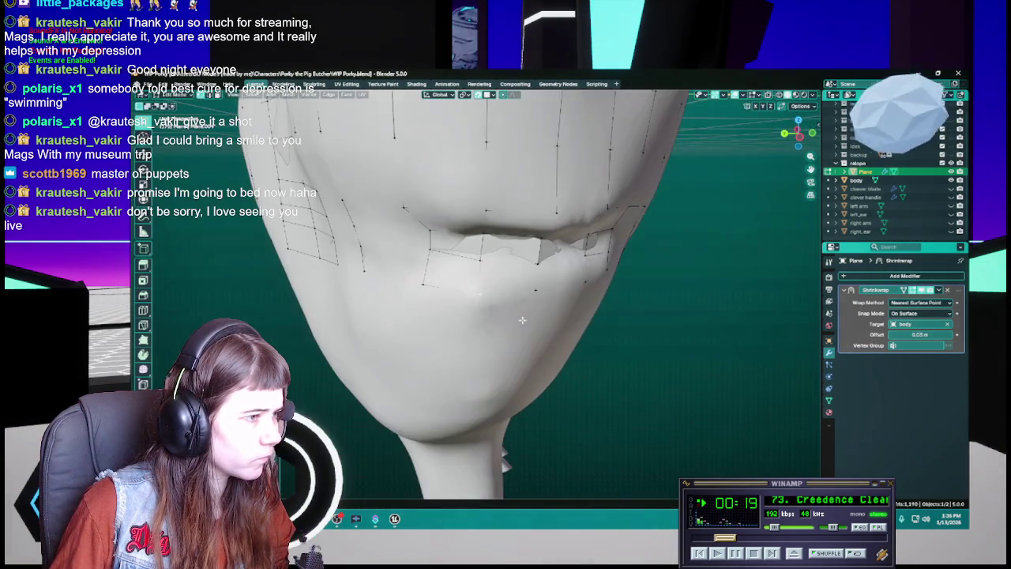
pyautogui.scroll(-2, 521, 342)
pyautogui.moveTo(512, 334); pyautogui.dragTo(446, 300, button='middle')
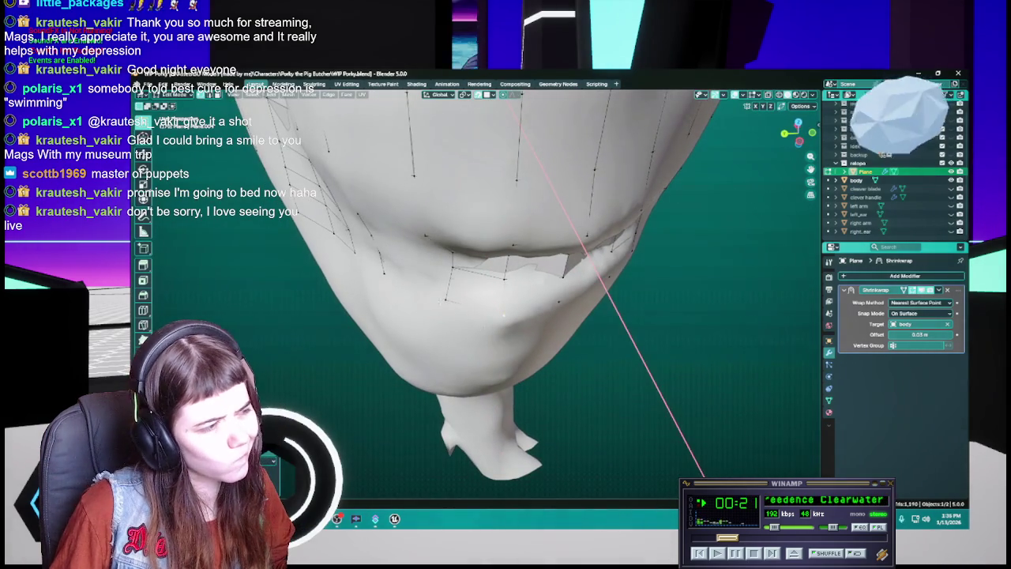
pyautogui.press('g')
pyautogui.click(443, 296)
pyautogui.moveTo(443, 296)
pyautogui.mouseDown(button='middle')
pyautogui.moveTo(562, 149)
pyautogui.moveTo(525, 307)
pyautogui.mouseUp(button='middle')
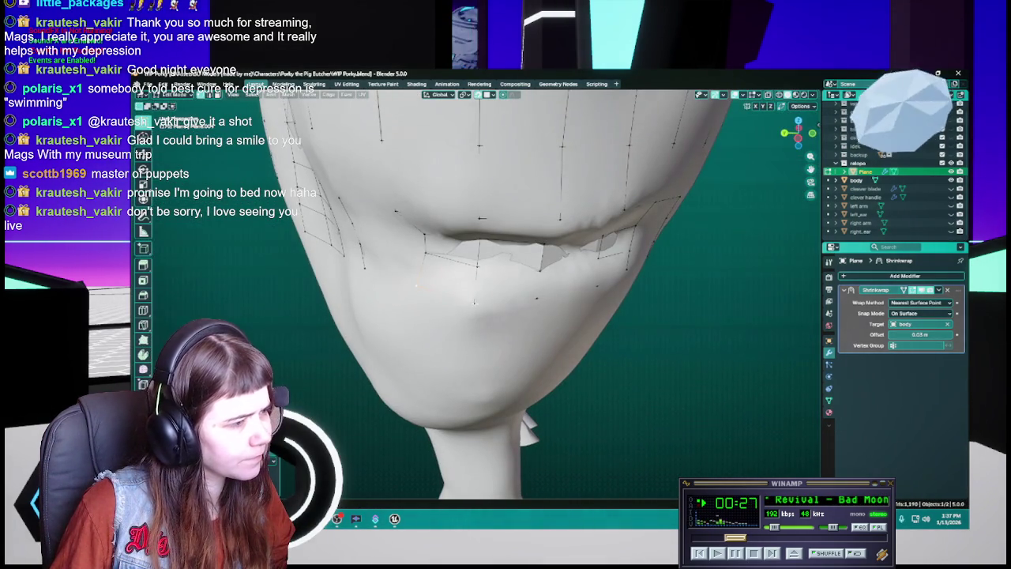
pyautogui.press('g')
pyautogui.click(471, 304)
pyautogui.moveTo(471, 303)
pyautogui.mouseDown(button='middle')
pyautogui.moveTo(534, 304)
pyautogui.moveTo(543, 286)
pyautogui.moveTo(502, 278)
pyautogui.mouseUp(button='middle')
pyautogui.hotkey('ctrl', 's')
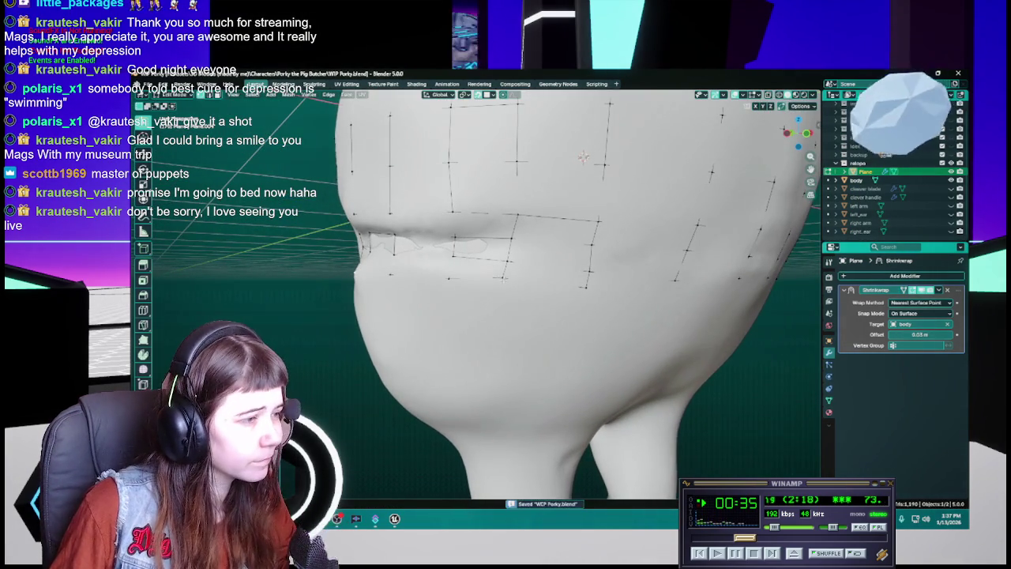
# Step: Move three vertices below the mouth down the jaw, saving along the way
pyautogui.press('g')
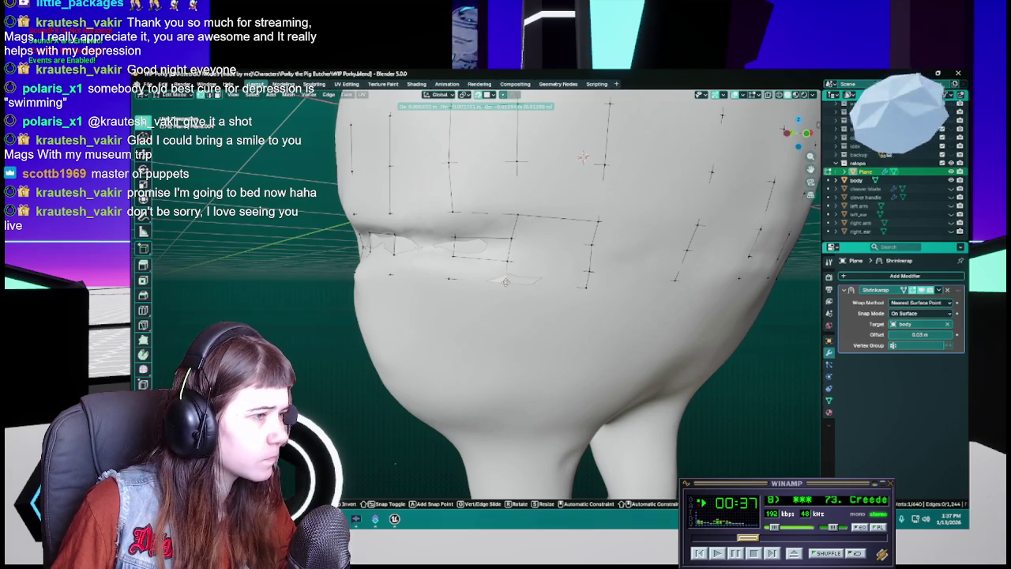
pyautogui.click(503, 282)
pyautogui.moveTo(504, 282)
pyautogui.mouseDown(button='middle')
pyautogui.moveTo(493, 285)
pyautogui.moveTo(511, 279)
pyautogui.mouseUp(button='middle')
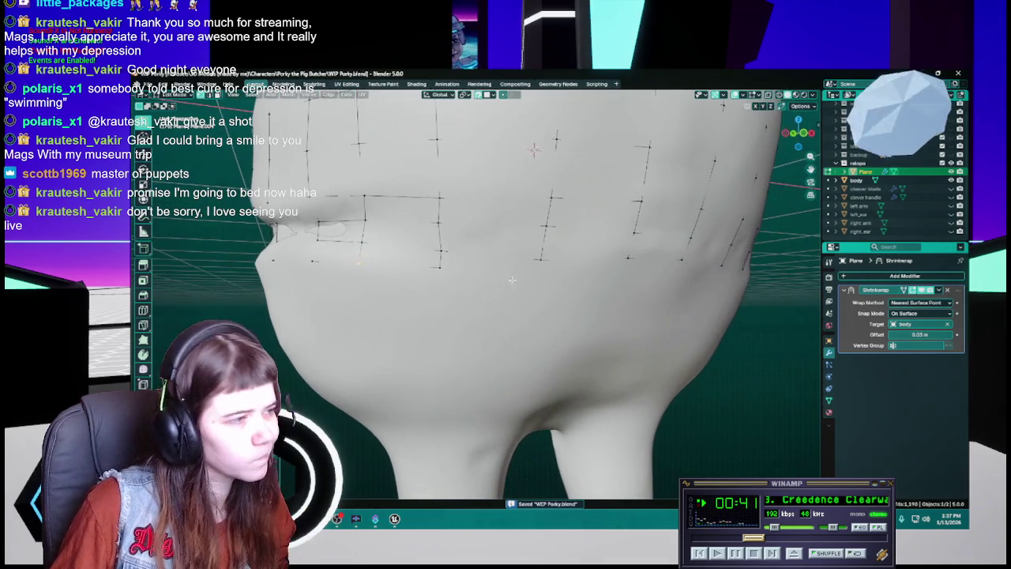
pyautogui.press('g')
pyautogui.click(439, 272)
pyautogui.hotkey('ctrl', 's')
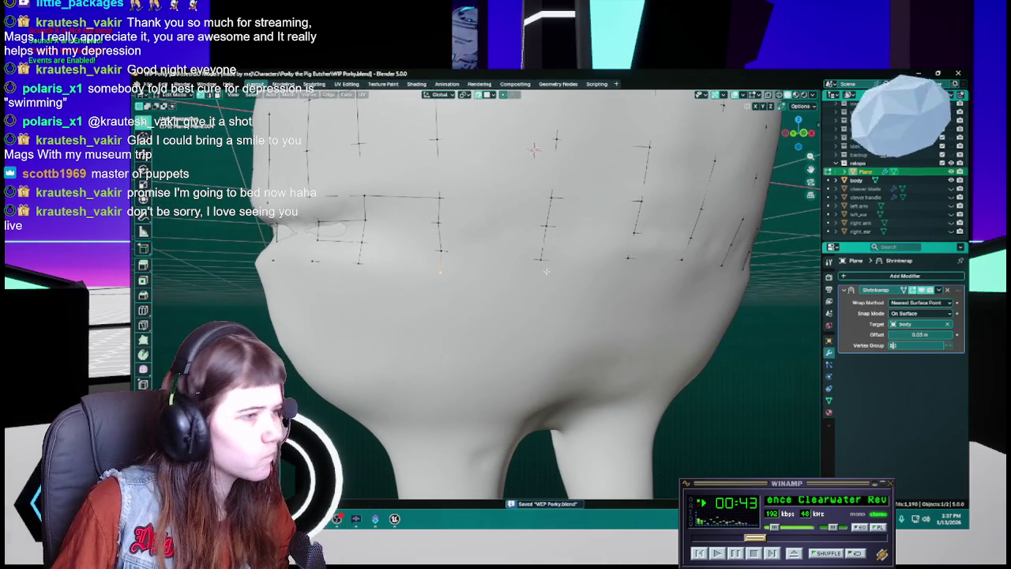
pyautogui.press('g')
pyautogui.click(540, 281)
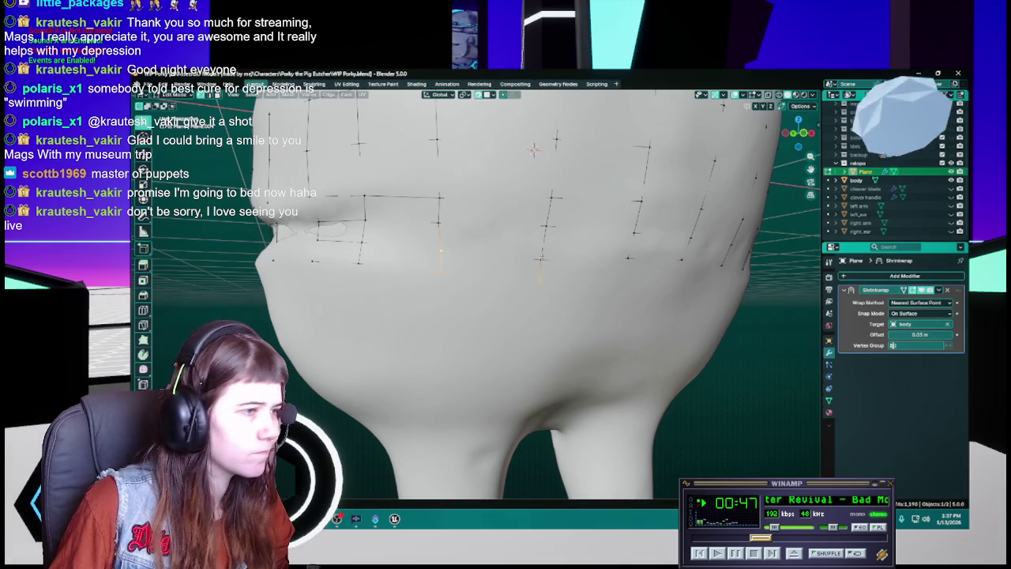
pyautogui.moveTo(581, 294); pyautogui.dragTo(545, 281, button='middle')
pyautogui.hotkey('ctrl', 's')
# Step: Select a vertex below the mouth, settle it, save, and fill a face from the selection
pyautogui.click(543, 280)
pyautogui.press('g')
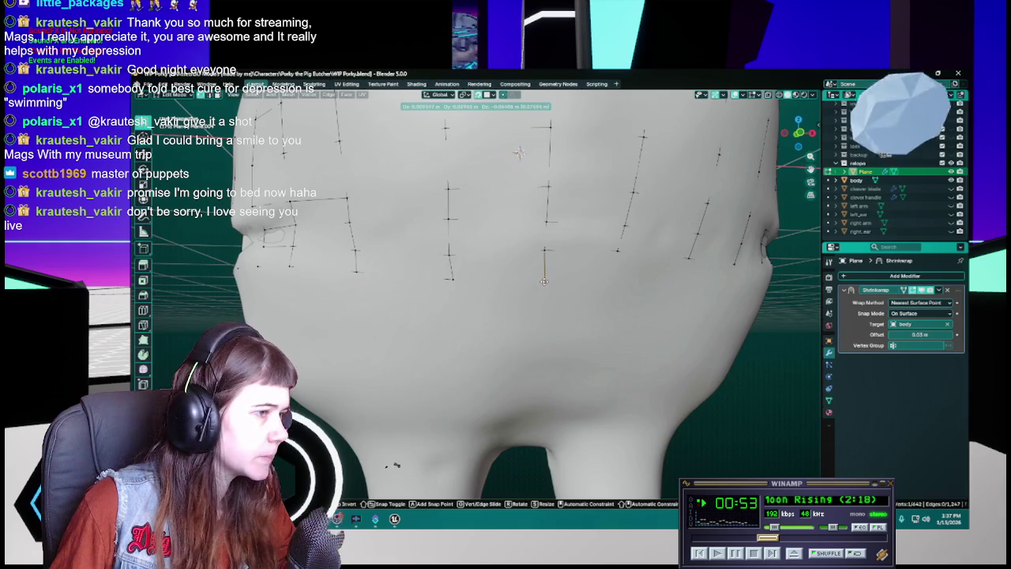
pyautogui.click(544, 280)
pyautogui.hotkey('ctrl', 's')
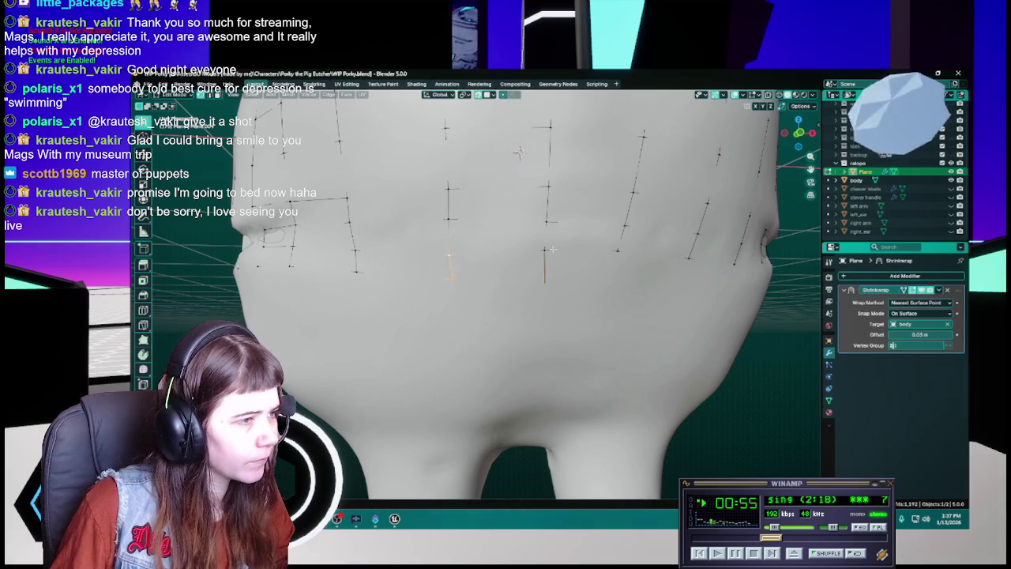
pyautogui.press('f')
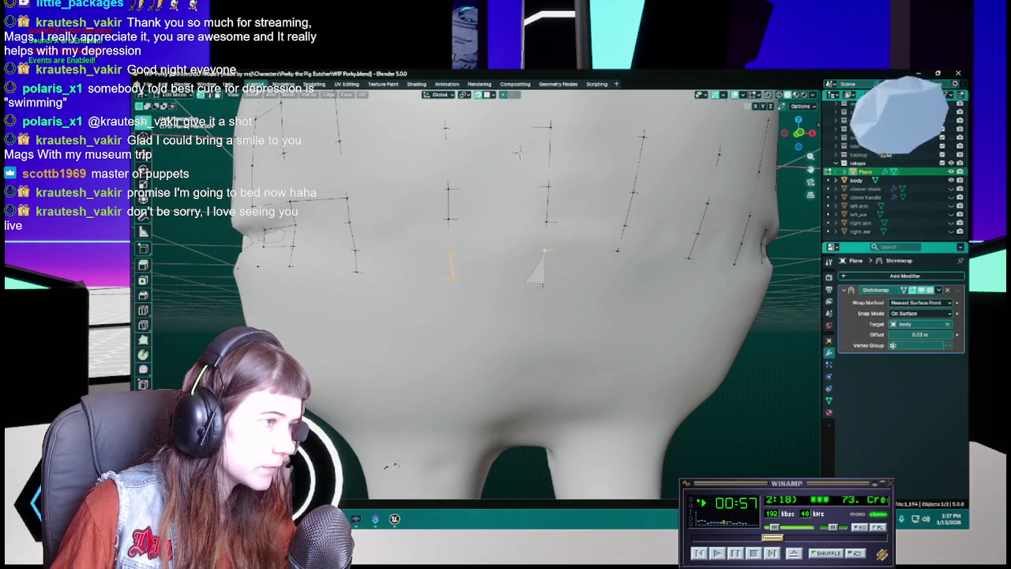
# Step: Move two vertices down the jaw, fill a face between the columns, adjust it and save
pyautogui.moveTo(543, 282); pyautogui.dragTo(517, 288, button='middle')
pyautogui.press('g')
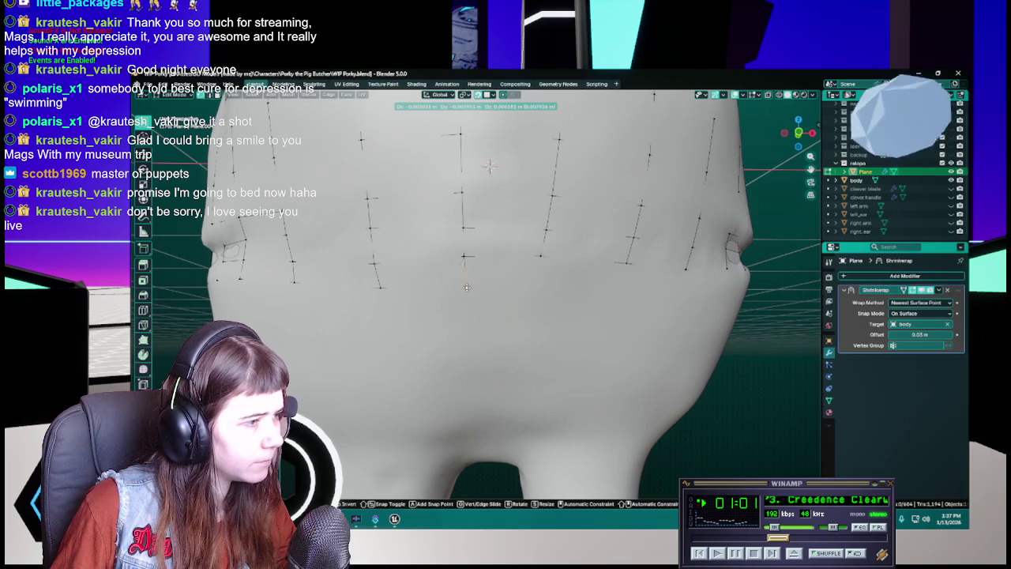
pyautogui.click(467, 288)
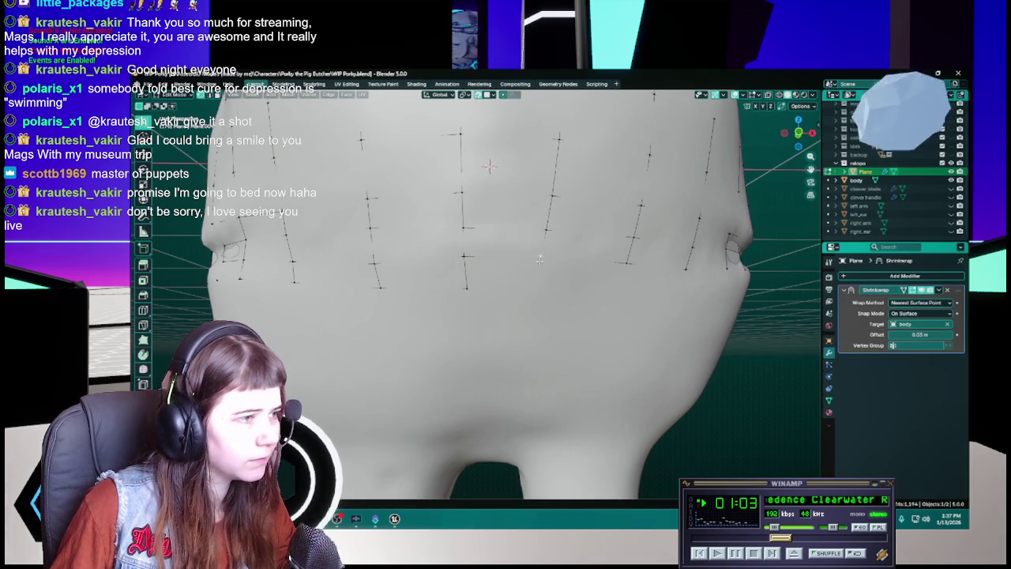
pyautogui.press('g')
pyautogui.click(539, 285)
pyautogui.press('f')
pyautogui.press('g')
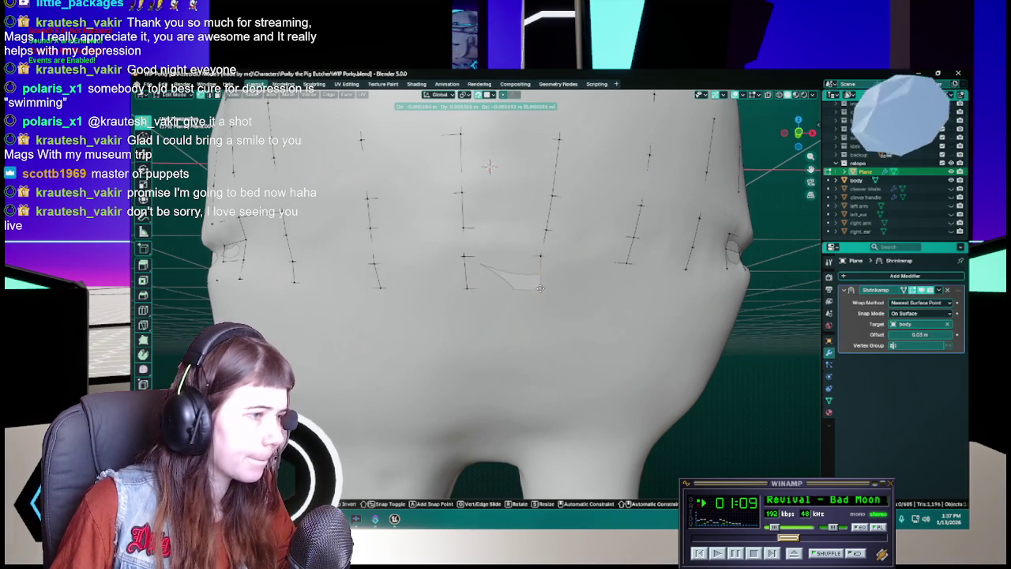
pyautogui.click(540, 285)
pyautogui.moveTo(539, 284)
pyautogui.mouseDown(button='middle')
pyautogui.moveTo(474, 271)
pyautogui.moveTo(528, 287)
pyautogui.mouseUp(button='middle')
pyautogui.hotkey('ctrl', 's')
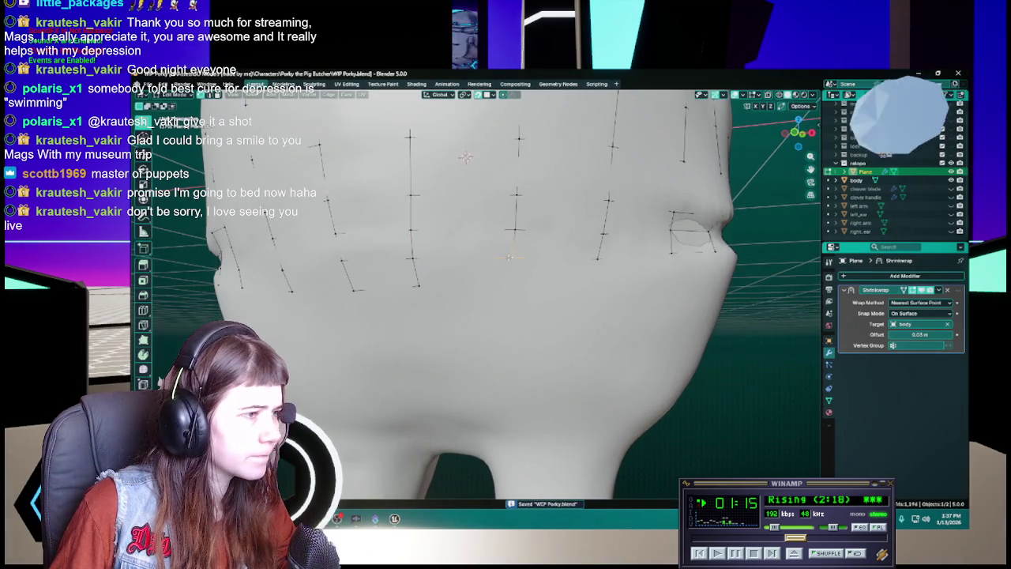
# Step: Nudge the cheek strip vertices toward the mouth corner and save
pyautogui.press('g')
pyautogui.click(512, 283)
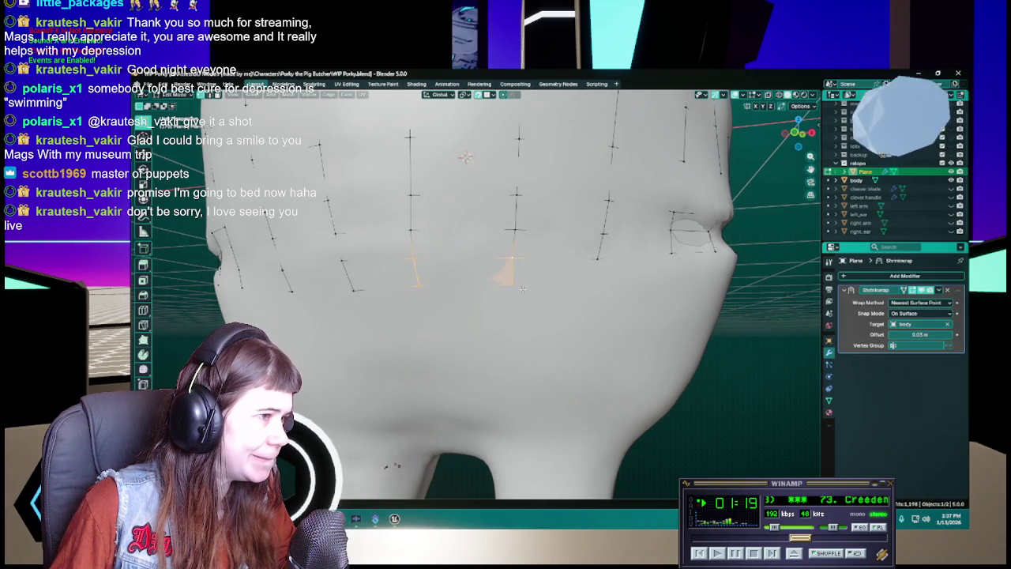
pyautogui.moveTo(511, 283); pyautogui.dragTo(581, 261, button='middle')
pyautogui.press('g')
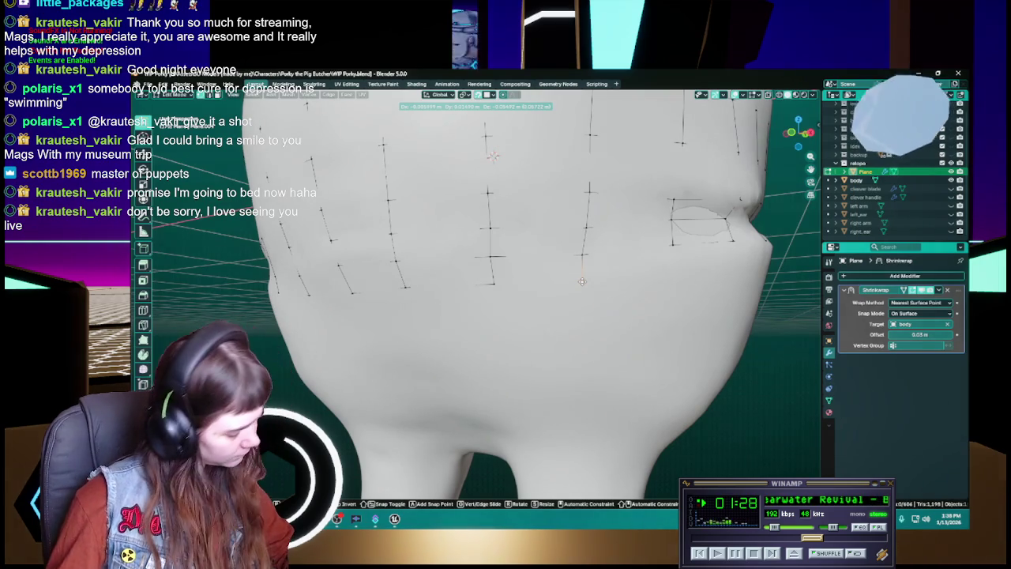
pyautogui.click(581, 281)
pyautogui.moveTo(581, 281)
pyautogui.mouseDown(button='middle')
pyautogui.moveTo(590, 284)
pyautogui.moveTo(553, 253)
pyautogui.mouseUp(button='middle')
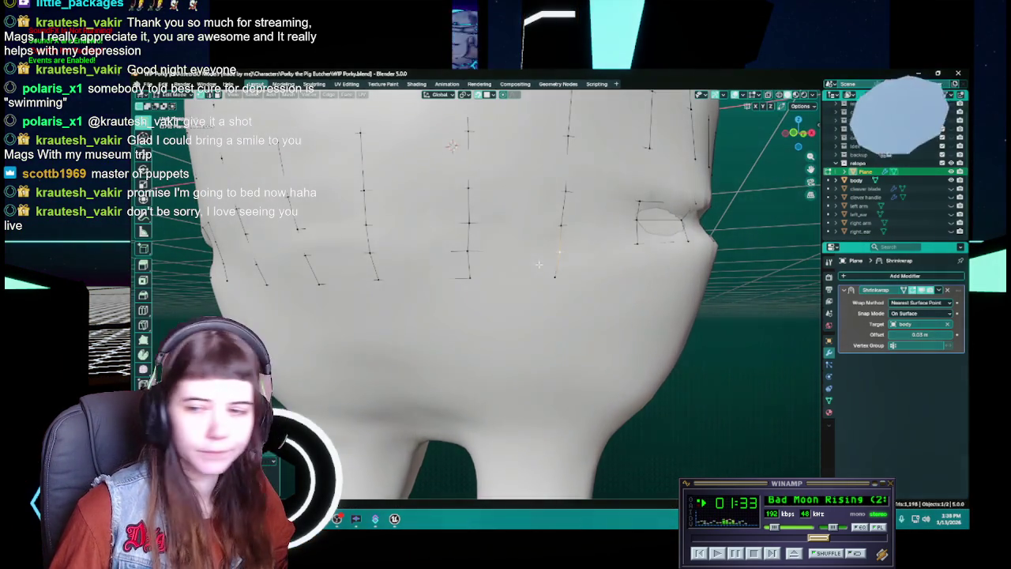
pyautogui.hotkey('ctrl', 's')
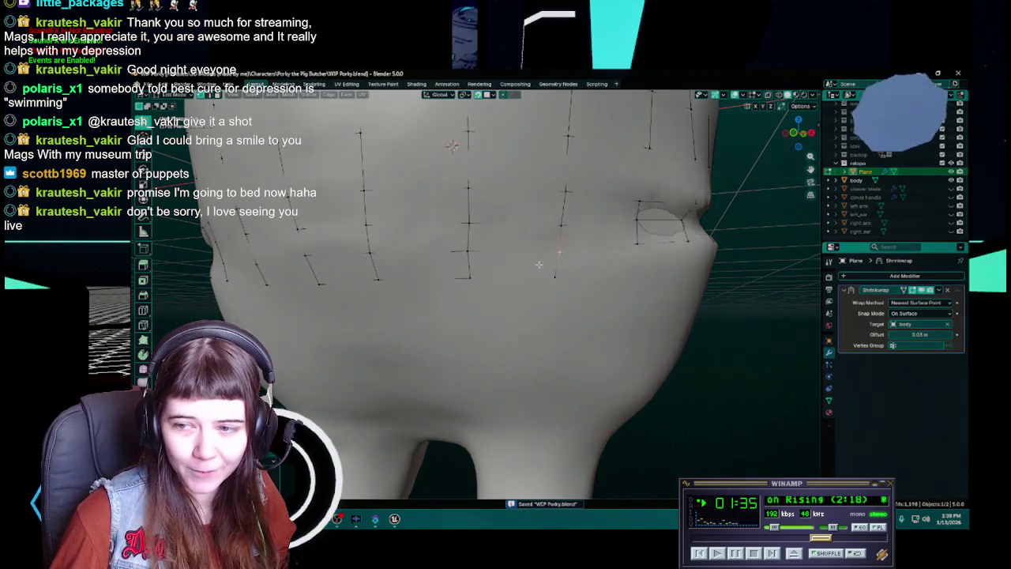
# Step: Turn the head toward the mouth corner and select the vertex strand beside the mouth
pyautogui.moveTo(553, 265); pyautogui.dragTo(491, 275, button='middle')
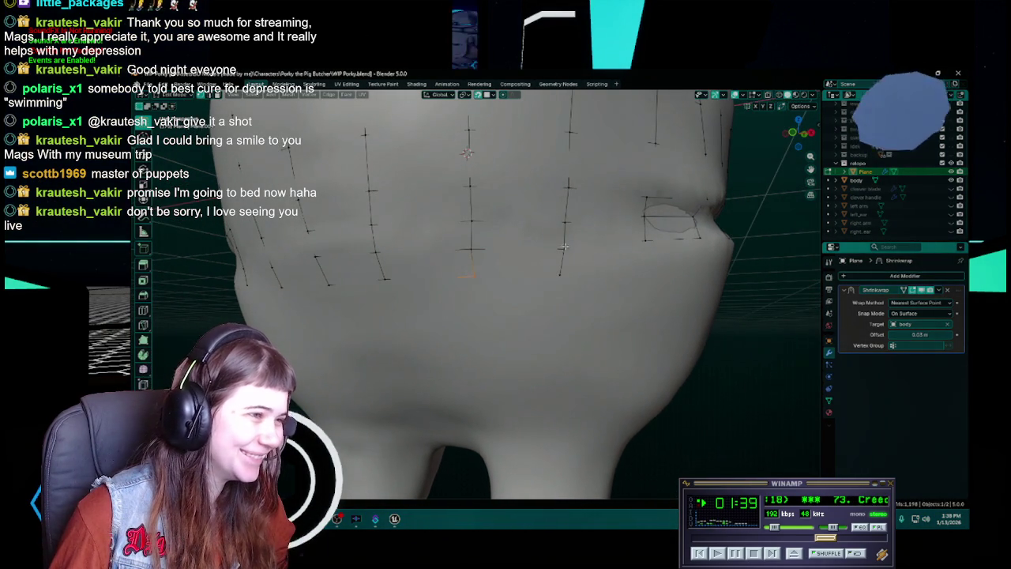
pyautogui.moveTo(586, 278); pyautogui.dragTo(530, 277, button='middle')
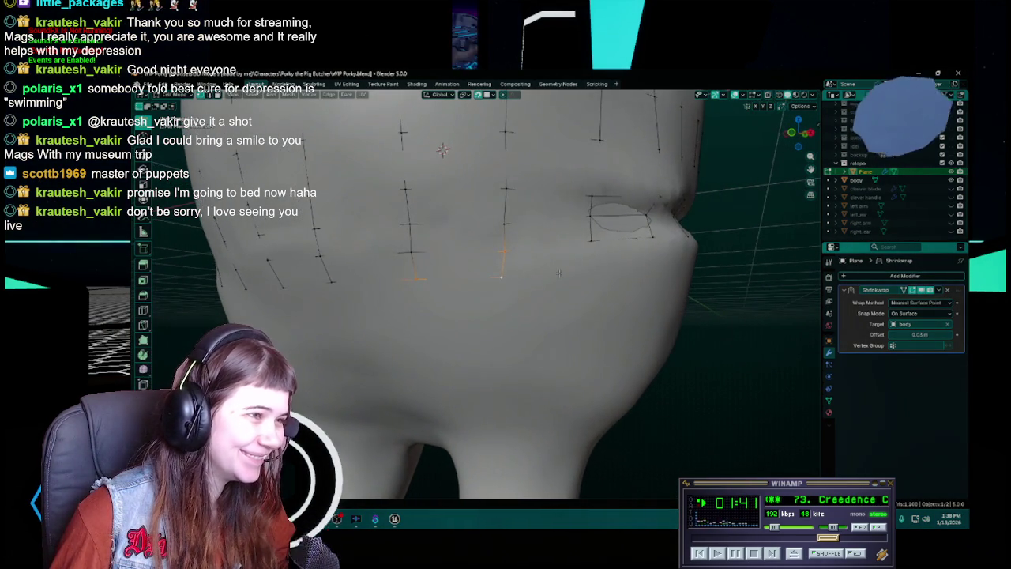
pyautogui.moveTo(597, 243); pyautogui.dragTo(575, 273, button='middle')
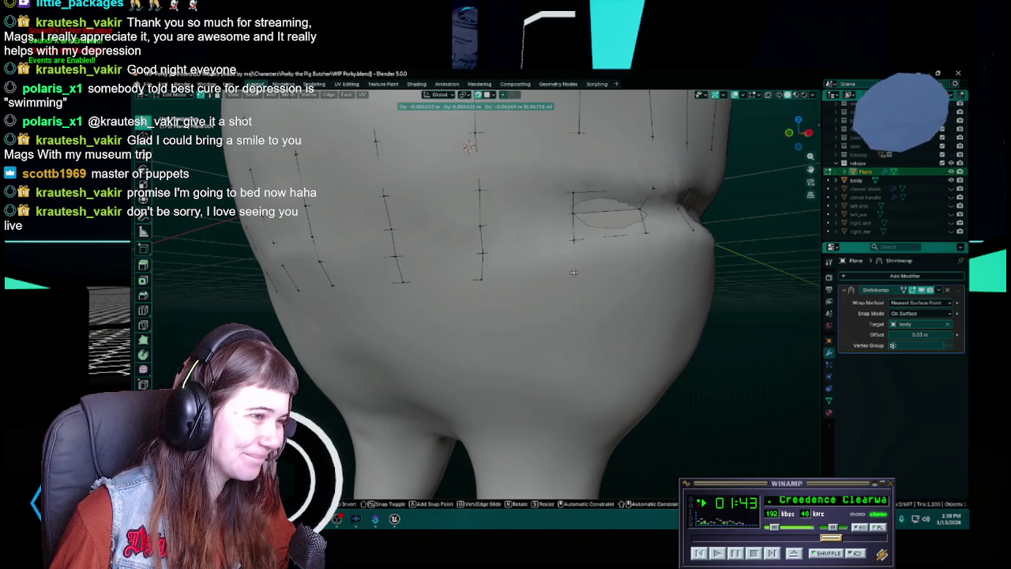
pyautogui.click(480, 270)
# Step: Add the mouth-corner vertex to the selection, move it onto the lip outline, and save
pyautogui.keyDown('shift'); pyautogui.click(574, 238); pyautogui.keyUp('shift')
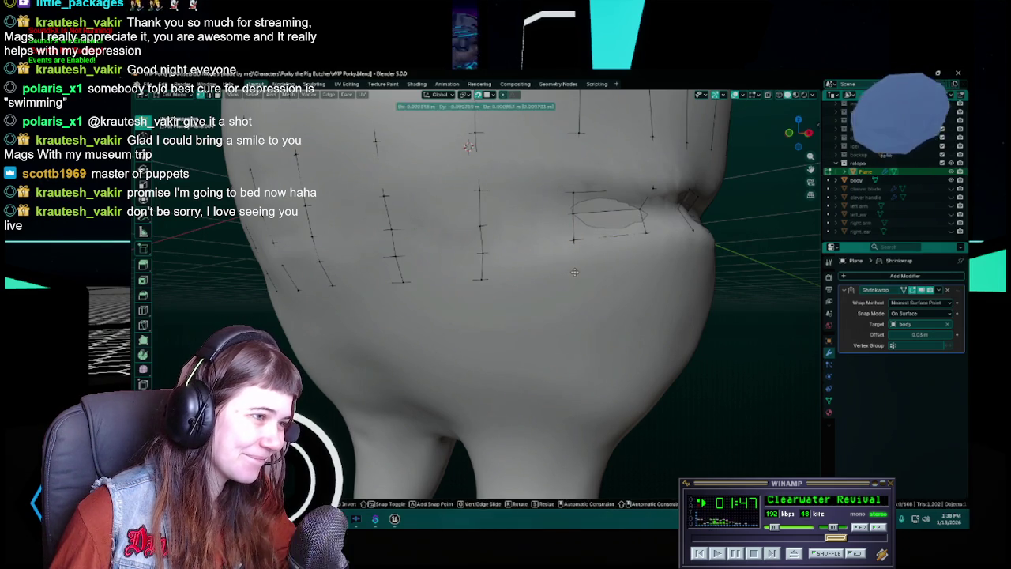
pyautogui.moveTo(574, 272)
pyautogui.mouseDown(button='middle')
pyautogui.moveTo(551, 283)
pyautogui.moveTo(577, 282)
pyautogui.mouseUp(button='middle')
pyautogui.press('g')
pyautogui.click(539, 284)
pyautogui.hotkey('ctrl', 's')
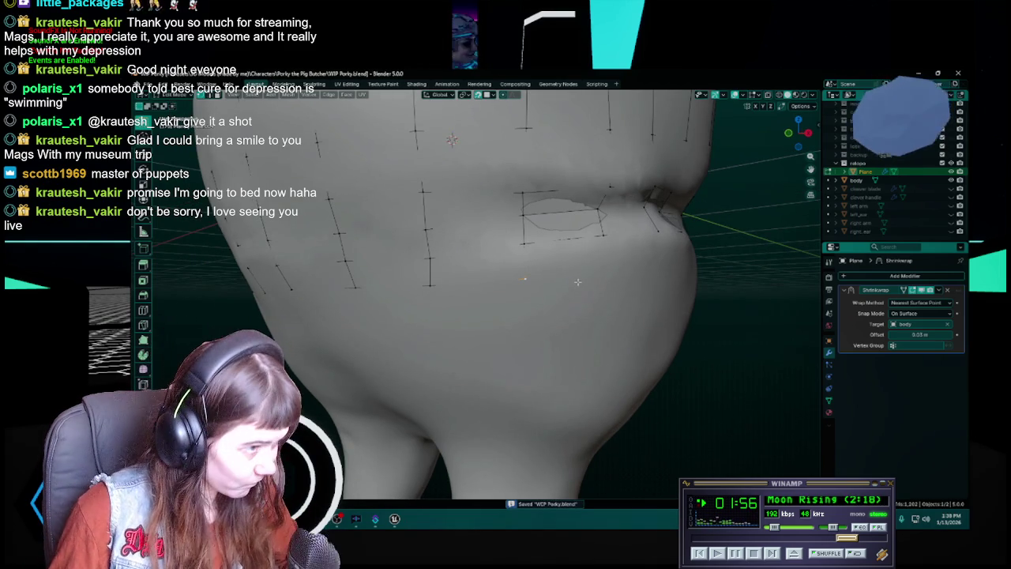
# Step: Move two more lip vertices onto the mouth outline, saving WIP Porky.blend after each
pyautogui.moveTo(577, 282); pyautogui.dragTo(510, 281, button='middle')
pyautogui.press('g')
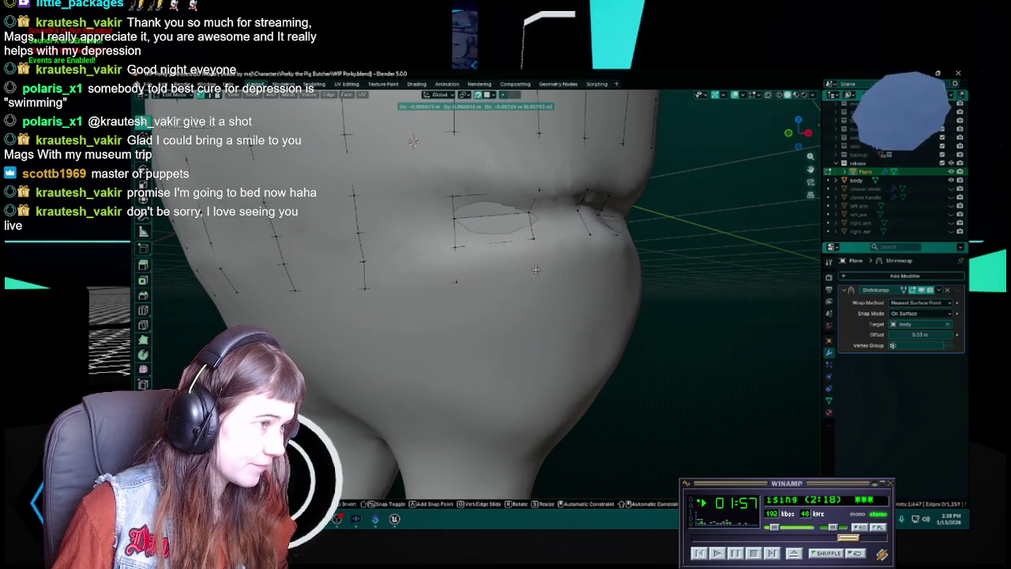
pyautogui.click(535, 274)
pyautogui.hotkey('ctrl', 's')
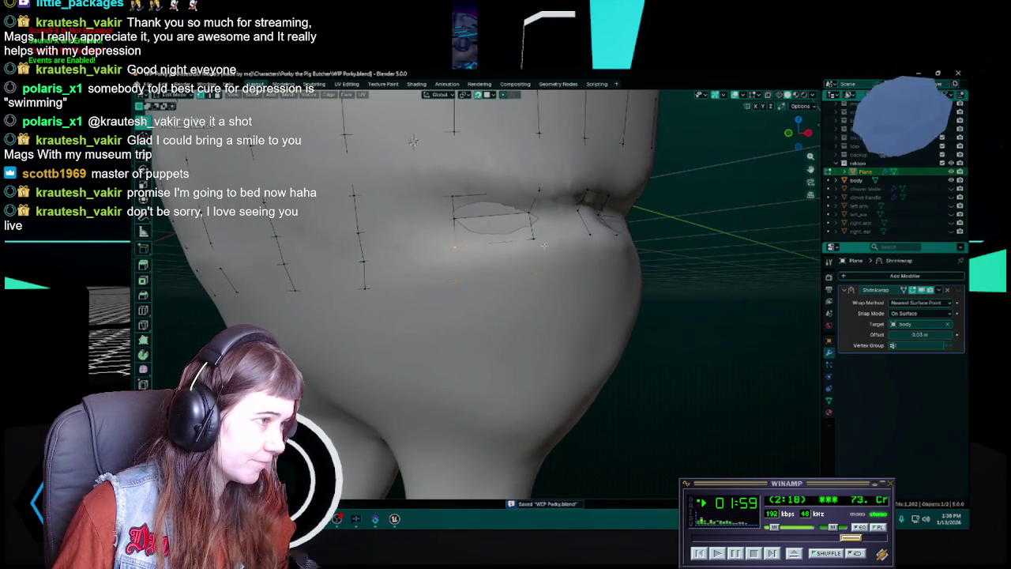
pyautogui.moveTo(531, 237); pyautogui.dragTo(451, 279, button='middle')
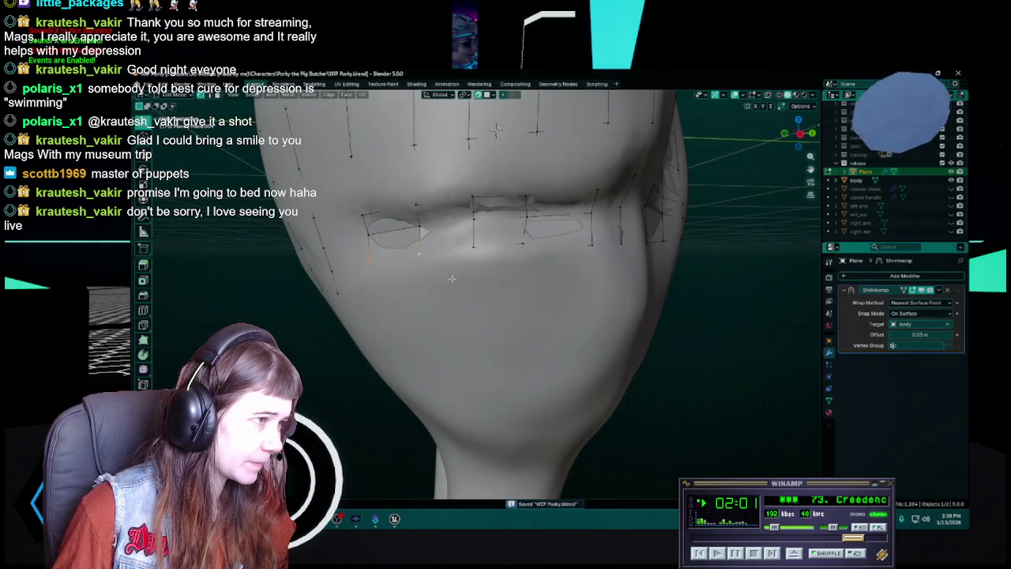
pyautogui.press('g')
pyautogui.click(472, 286)
pyautogui.hotkey('ctrl', 's')
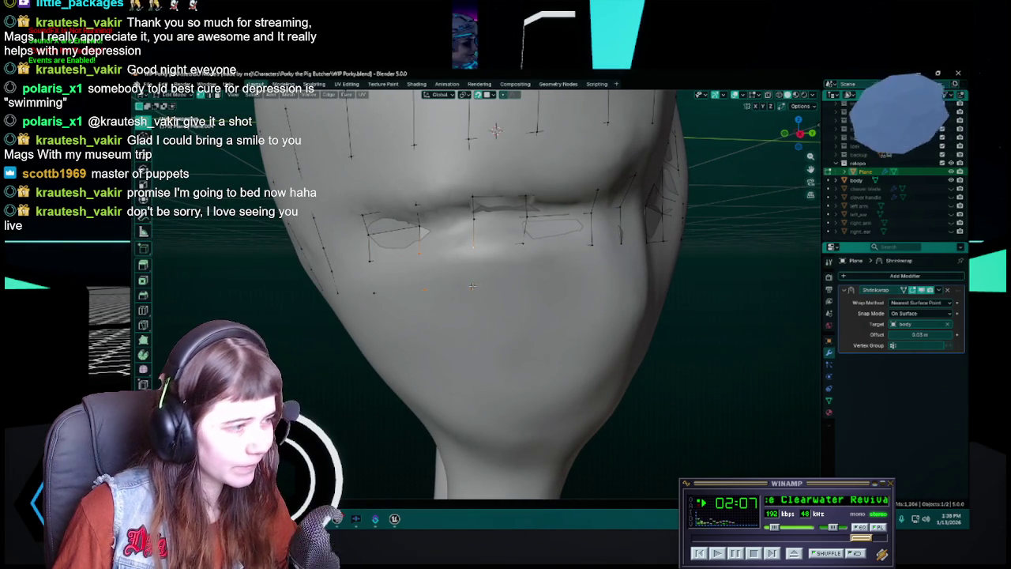
# Step: Reposition three more lip vertices, checking them from three-quarter and front views
pyautogui.press('g')
pyautogui.click(519, 290)
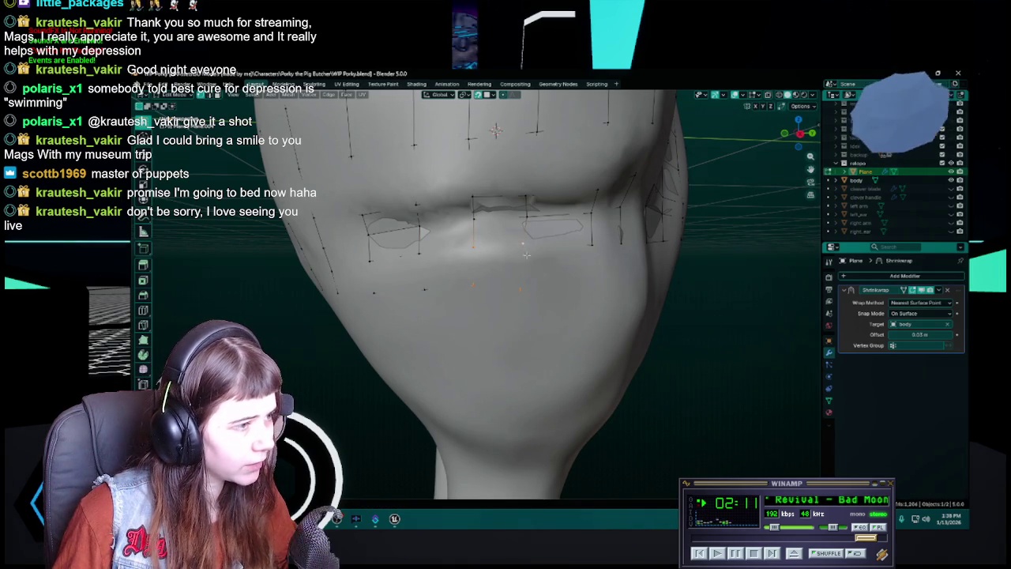
pyautogui.moveTo(558, 299); pyautogui.dragTo(544, 316, button='middle')
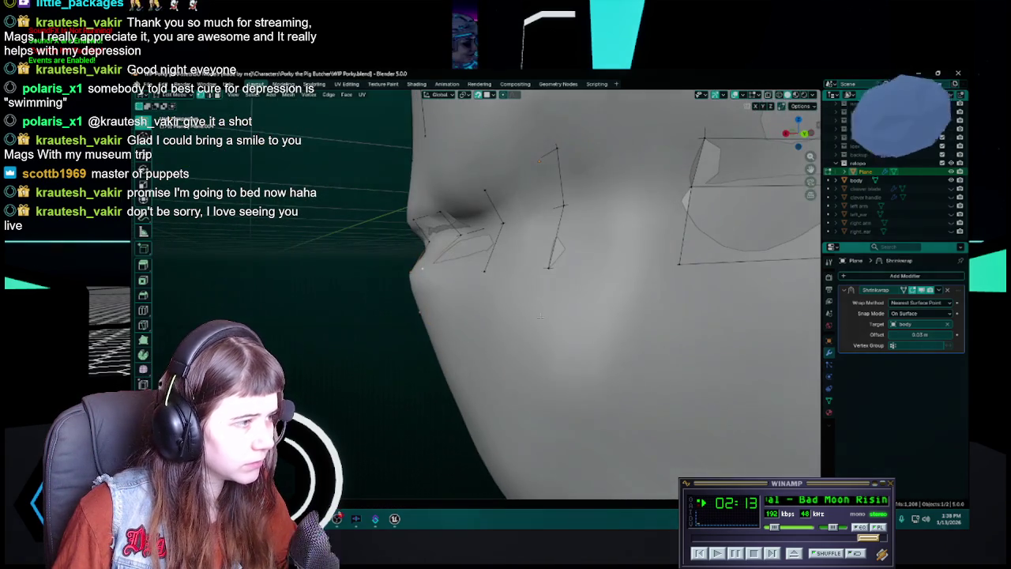
pyautogui.moveTo(416, 311); pyautogui.dragTo(618, 311, button='middle')
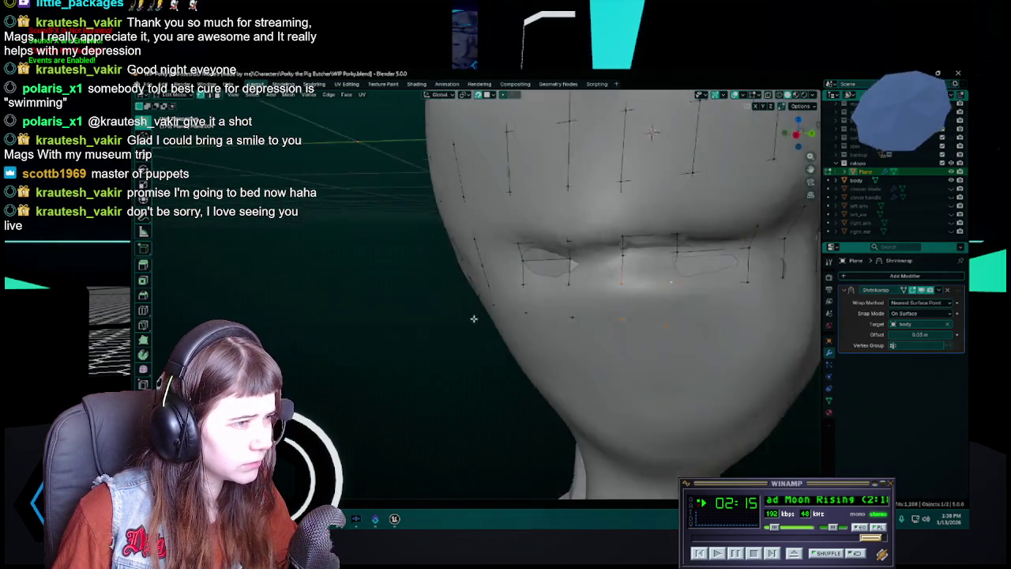
pyautogui.scroll(3, 618, 311)
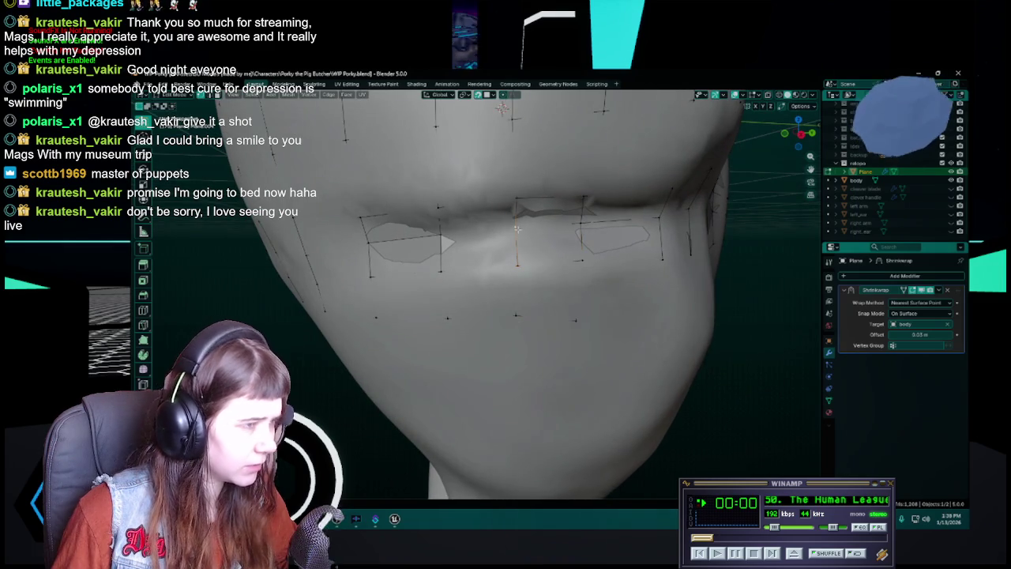
pyautogui.press('g')
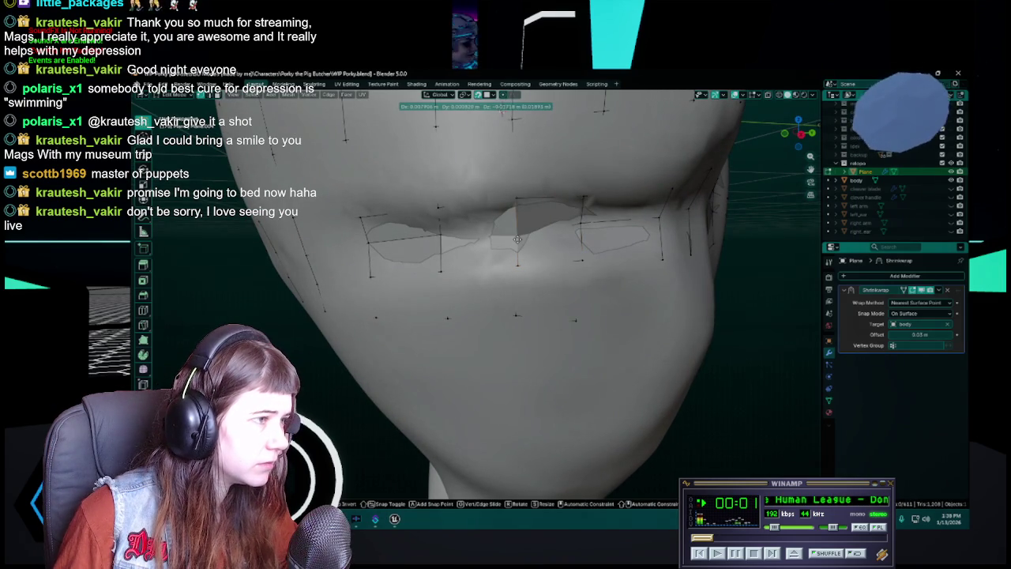
pyautogui.click(517, 240)
pyautogui.press('g')
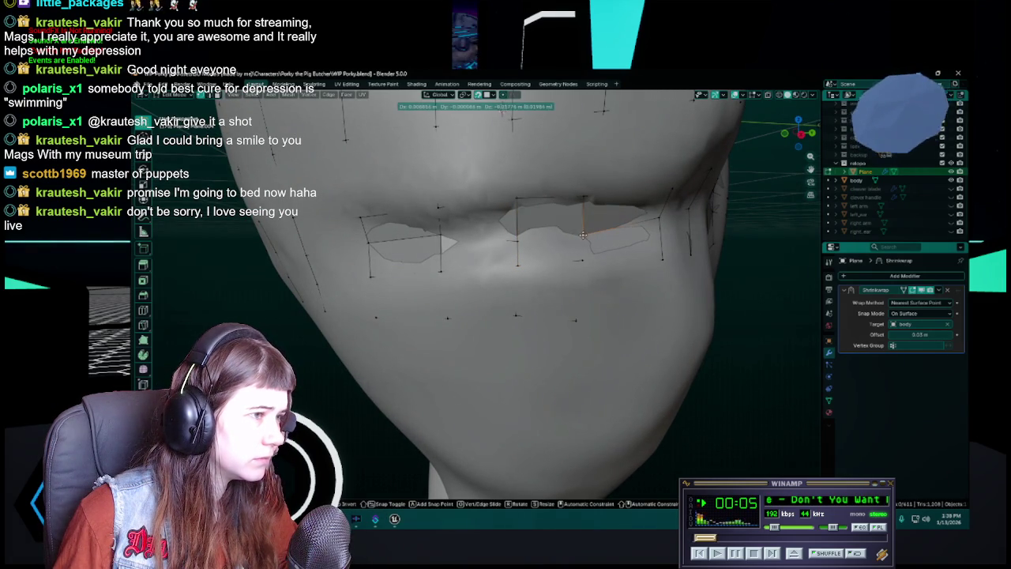
pyautogui.click(583, 234)
# Step: Snap the selected mouth vertices against the sculpt from a frontal view and save
pyautogui.moveTo(582, 235)
pyautogui.mouseDown(button='middle')
pyautogui.moveTo(694, 128)
pyautogui.moveTo(548, 154)
pyautogui.moveTo(483, 151)
pyautogui.mouseUp(button='middle')
pyautogui.moveTo(509, 257); pyautogui.dragTo(521, 268, button='middle')
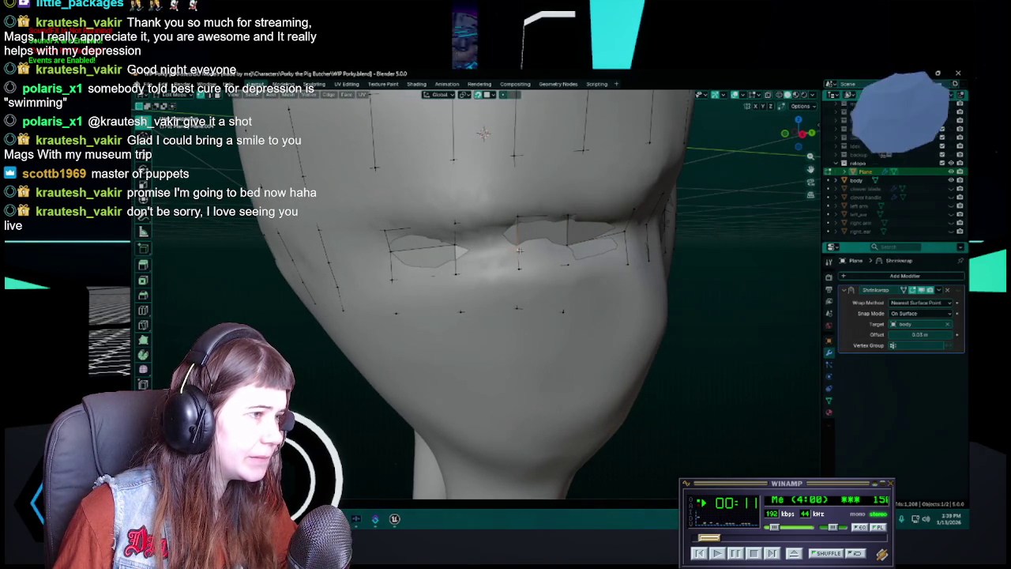
pyautogui.press('g')
pyautogui.click(517, 248)
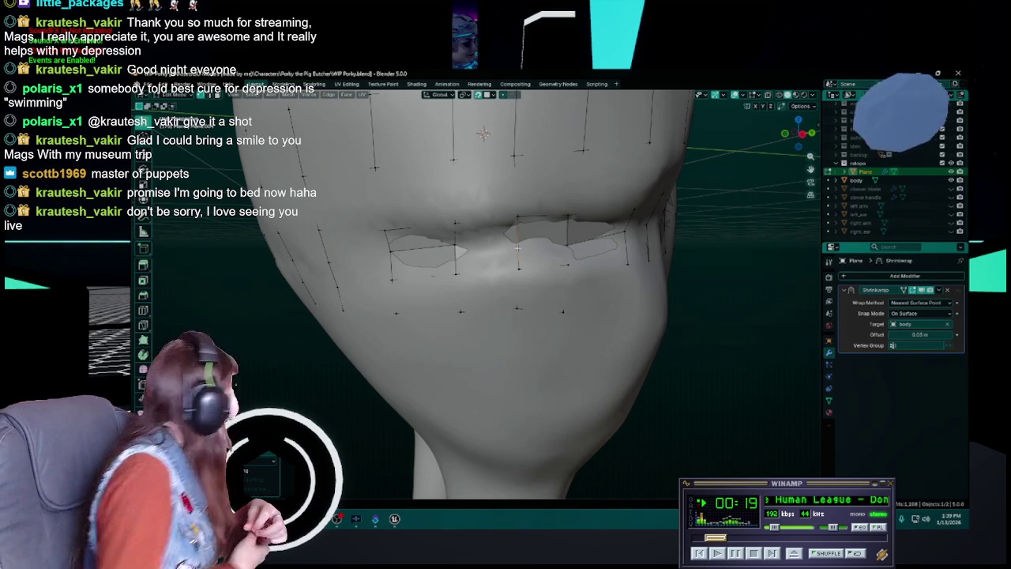
pyautogui.hotkey('ctrl', 's')
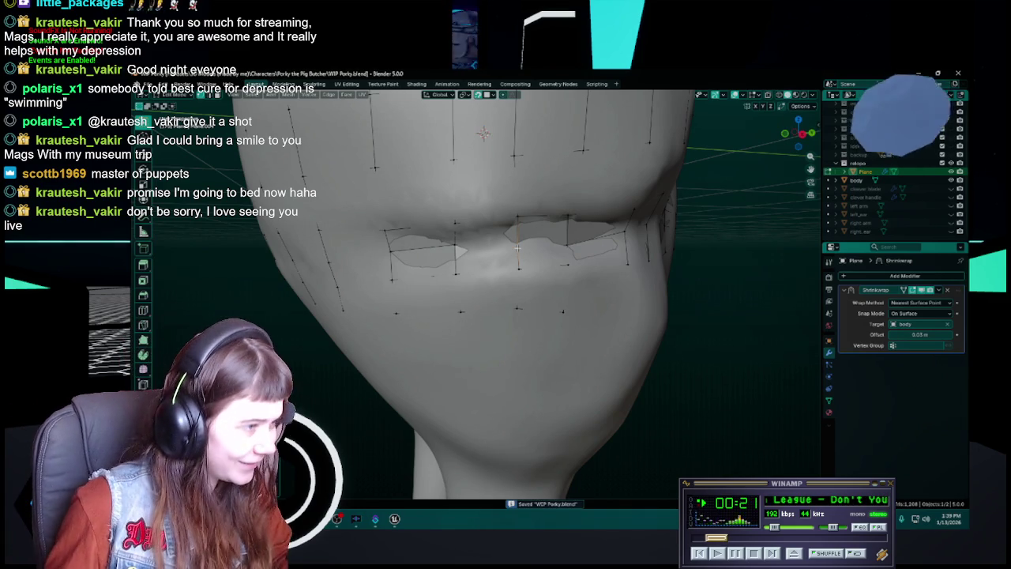
# Step: Adjust a vertex on the side of the face and start moving the lip-corner vertex
pyautogui.moveTo(517, 248)
pyautogui.mouseDown(button='middle')
pyautogui.moveTo(463, 275)
pyautogui.moveTo(600, 247)
pyautogui.mouseUp(button='middle')
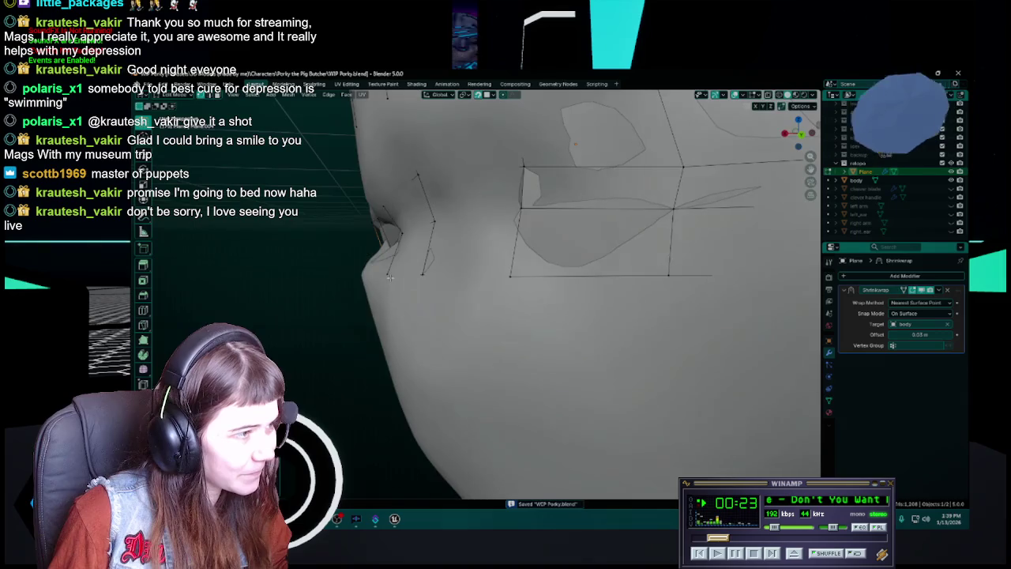
pyautogui.press('g')
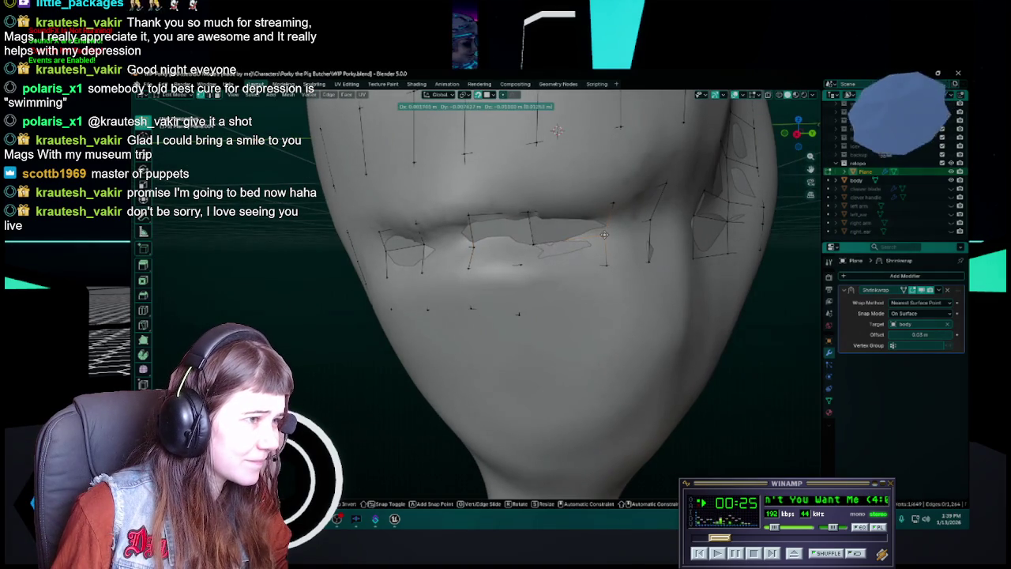
pyautogui.click(605, 234)
pyautogui.moveTo(606, 234)
pyautogui.mouseDown(button='middle')
pyautogui.moveTo(462, 245)
pyautogui.moveTo(497, 252)
pyautogui.mouseUp(button='middle')
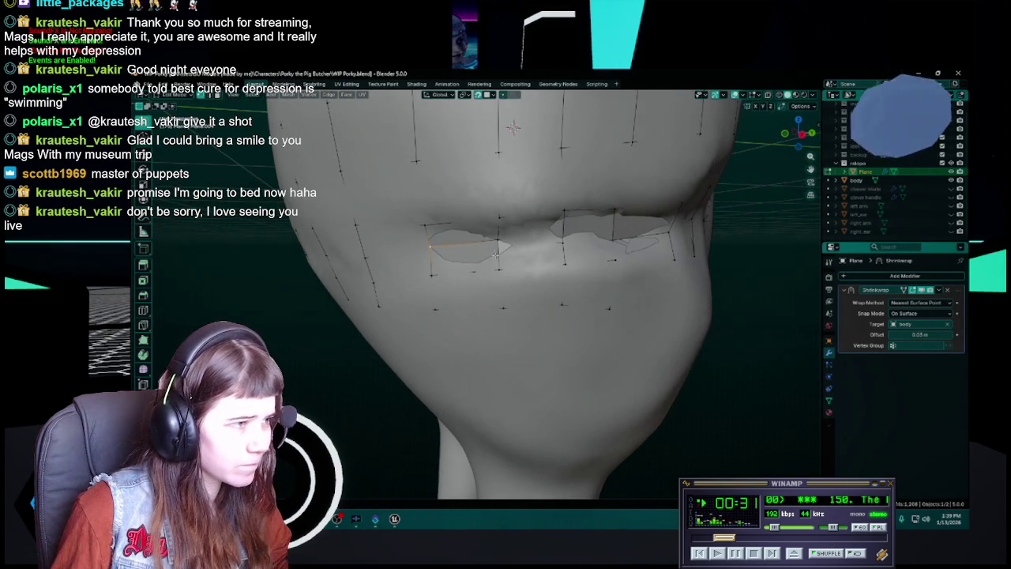
pyautogui.press('g')
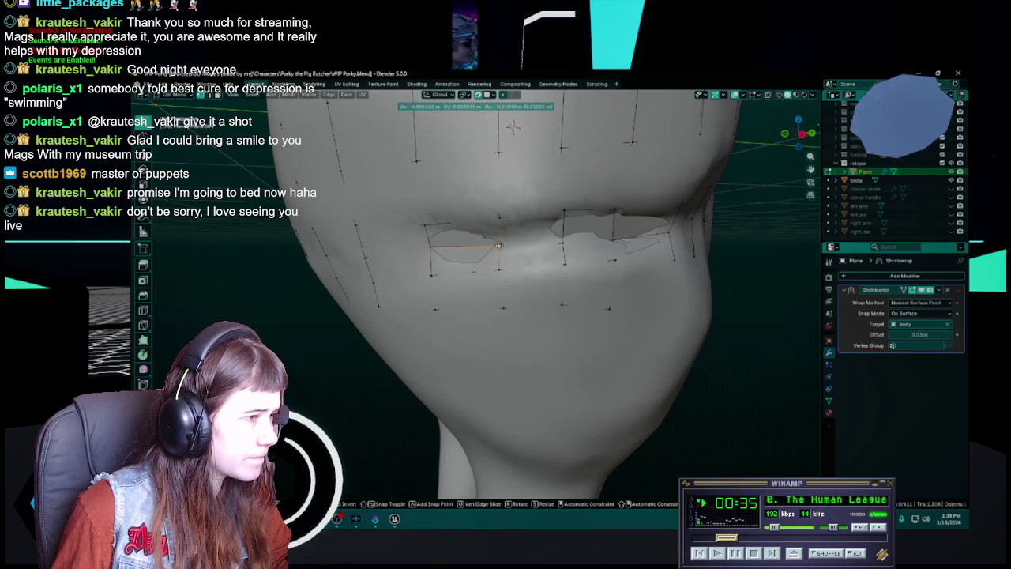
pyautogui.moveTo(498, 246); pyautogui.dragTo(467, 247, button='middle')
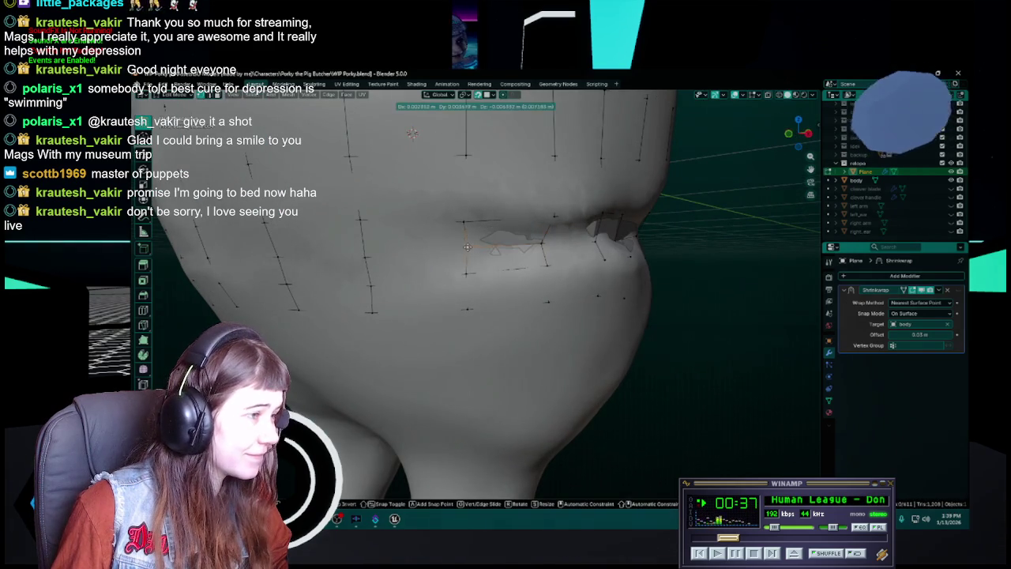
# Step: Place the lip-corner vertex, then nudge three neighbouring mouth vertices onto the sculpt
pyautogui.click(466, 250)
pyautogui.moveTo(454, 264)
pyautogui.mouseDown(button='middle')
pyautogui.moveTo(570, 257)
pyautogui.moveTo(485, 270)
pyautogui.mouseUp(button='middle')
pyautogui.press('g')
pyautogui.click(476, 253)
pyautogui.press('g')
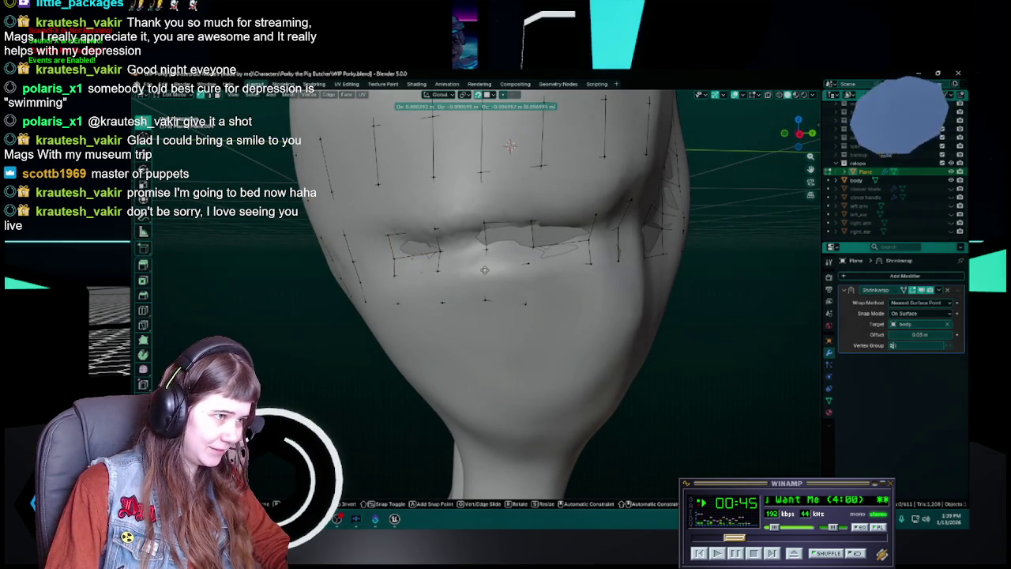
pyautogui.click(485, 268)
pyautogui.press('g')
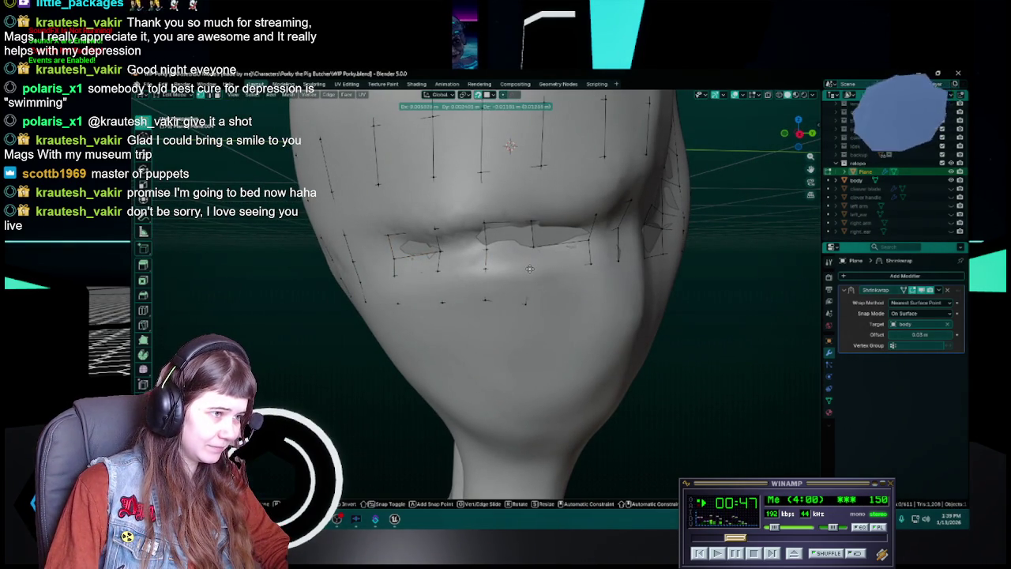
pyautogui.click(529, 270)
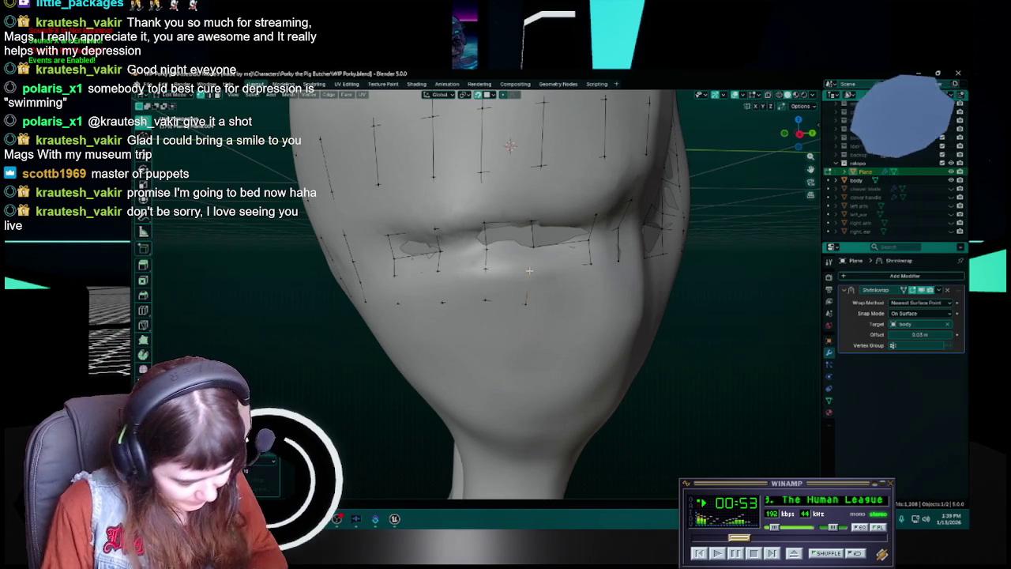
# Step: Save, zoom to a three-quarter view, and drop one more lip vertex into place
pyautogui.moveTo(529, 270); pyautogui.dragTo(522, 269, button='middle')
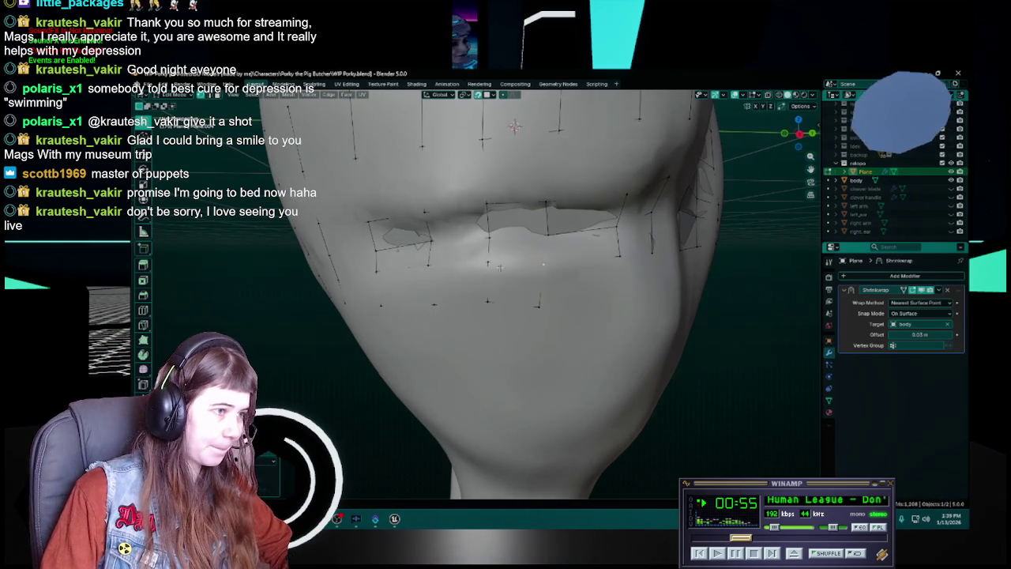
pyautogui.hotkey('ctrl', 's')
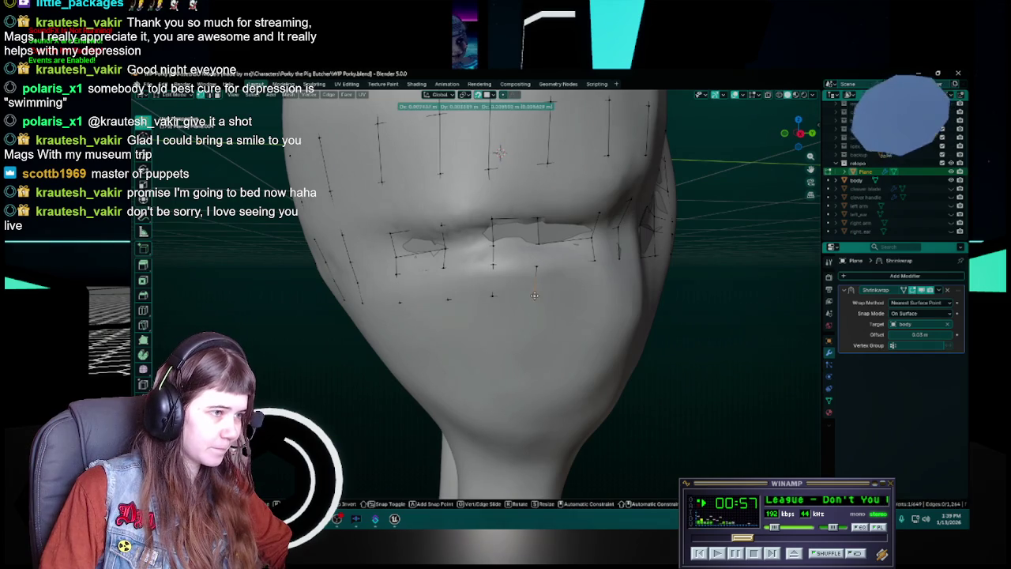
pyautogui.scroll(2, 532, 300)
pyautogui.moveTo(532, 300)
pyautogui.mouseDown(button='middle')
pyautogui.moveTo(406, 311)
pyautogui.moveTo(515, 270)
pyautogui.mouseUp(button='middle')
pyautogui.hotkey('ctrl', 's')
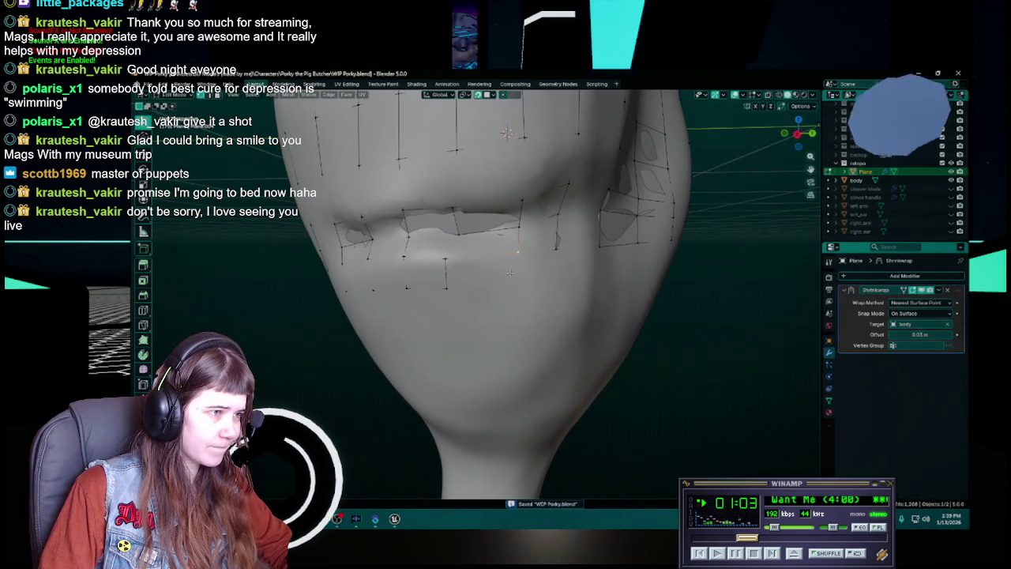
pyautogui.press('g')
pyautogui.click(514, 290)
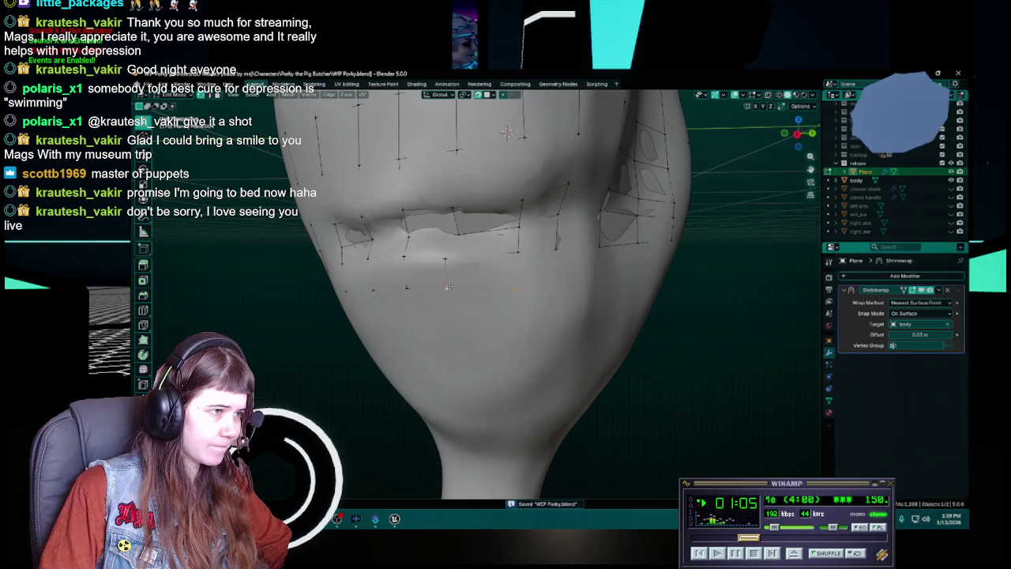
# Step: Slide a lower-cheek vertex into position near the lip and save
pyautogui.moveTo(529, 296); pyautogui.dragTo(387, 294, button='middle')
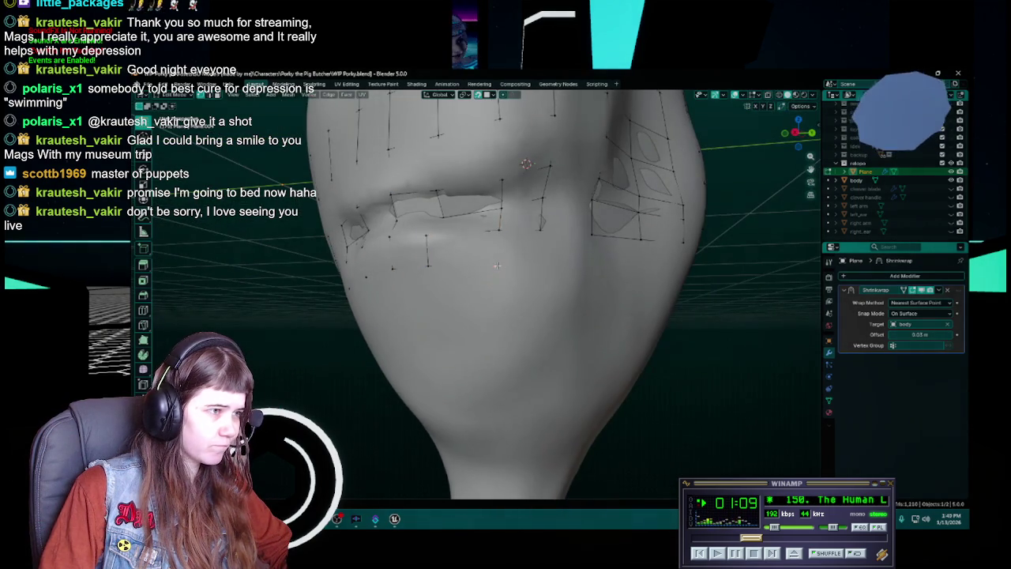
pyautogui.moveTo(496, 265); pyautogui.dragTo(510, 273, button='middle')
pyautogui.press('g')
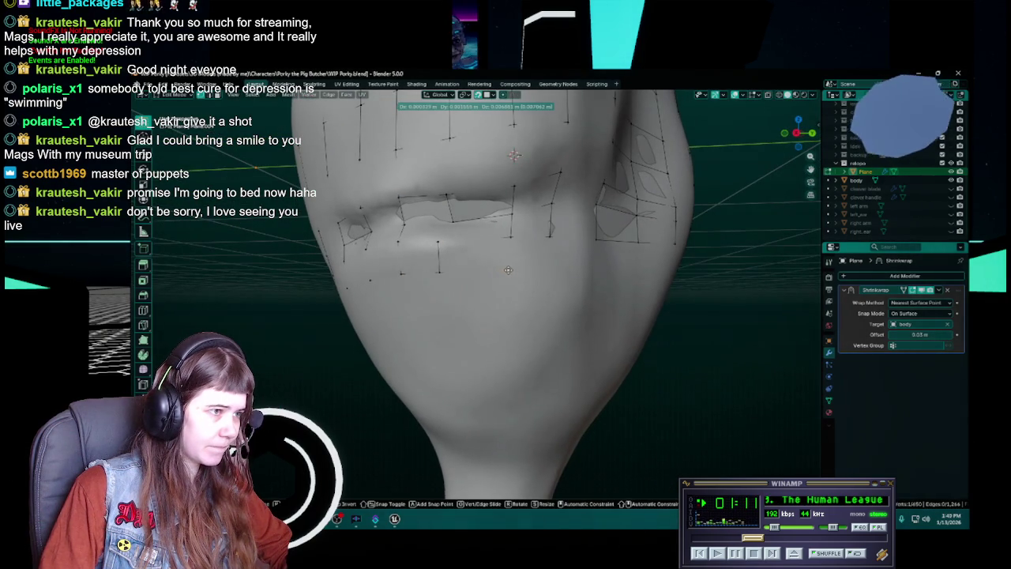
pyautogui.moveTo(509, 271); pyautogui.dragTo(512, 275, button='middle')
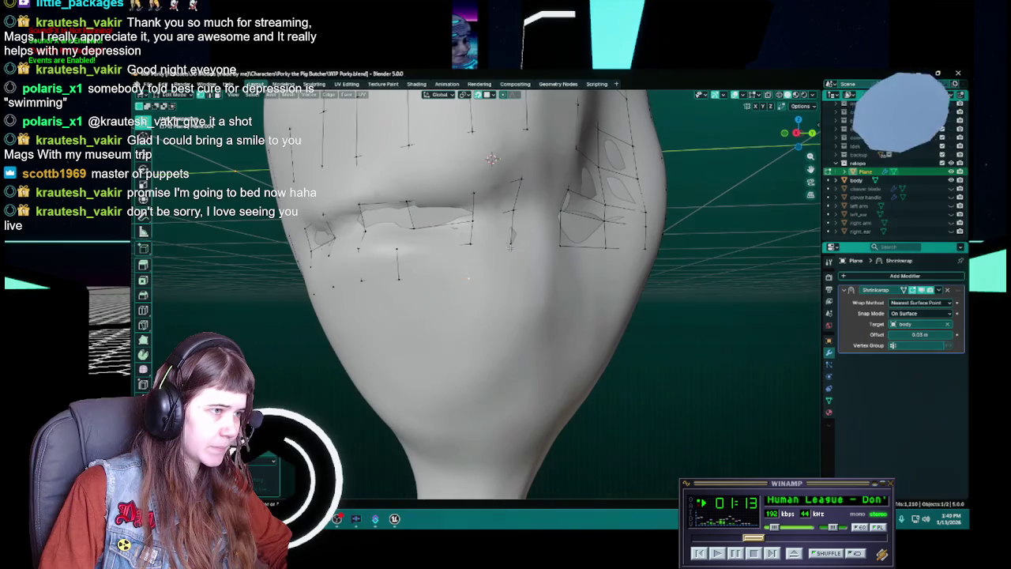
pyautogui.click(512, 276)
pyautogui.hotkey('ctrl', 's')
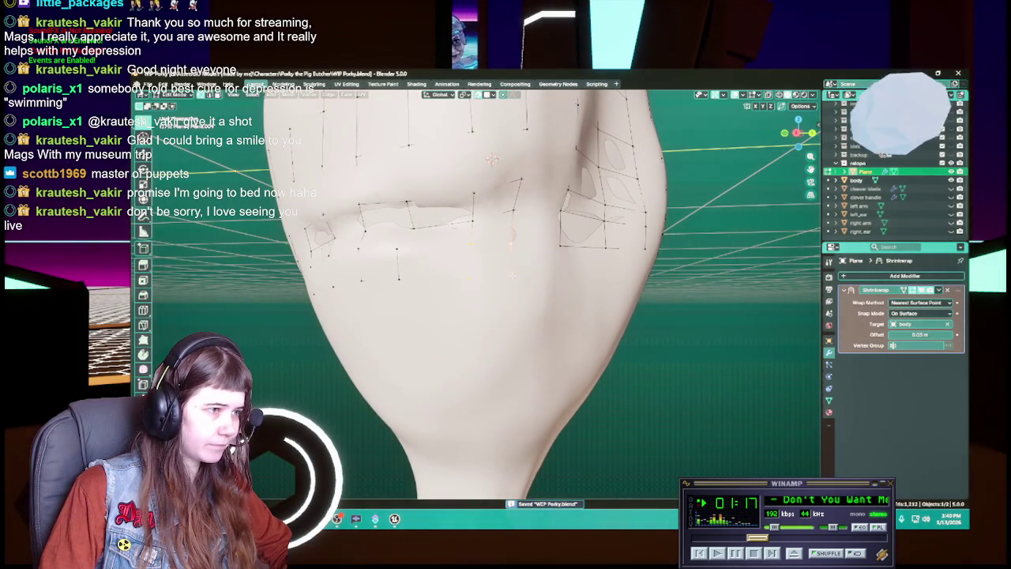
# Step: Move the selected vertices closer to the sculpt and save WIP Porky.blend again
pyautogui.moveTo(511, 276)
pyautogui.mouseDown(button='middle')
pyautogui.moveTo(490, 284)
pyautogui.moveTo(495, 239)
pyautogui.mouseUp(button='middle')
pyautogui.hotkey('ctrl', 's')
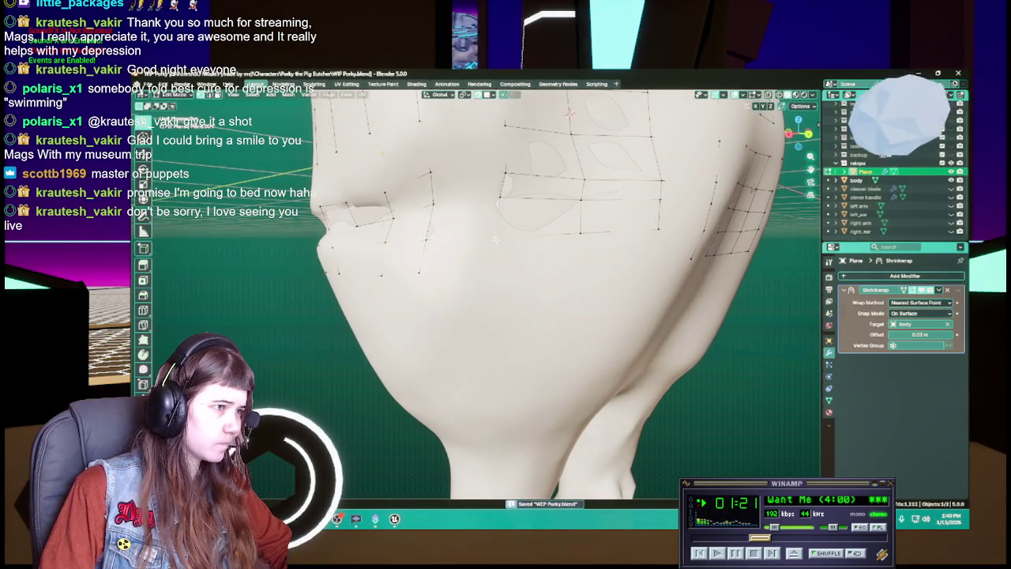
pyautogui.press('g')
pyautogui.click(490, 272)
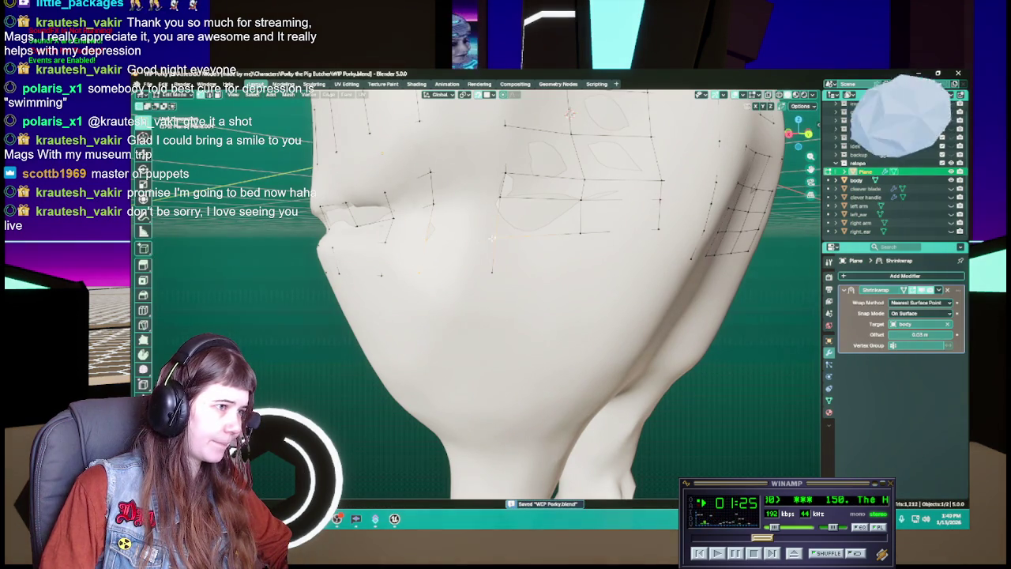
pyautogui.moveTo(493, 272)
pyautogui.mouseDown(button='middle')
pyautogui.moveTo(541, 151)
pyautogui.moveTo(497, 193)
pyautogui.mouseUp(button='middle')
pyautogui.hotkey('ctrl', 's')
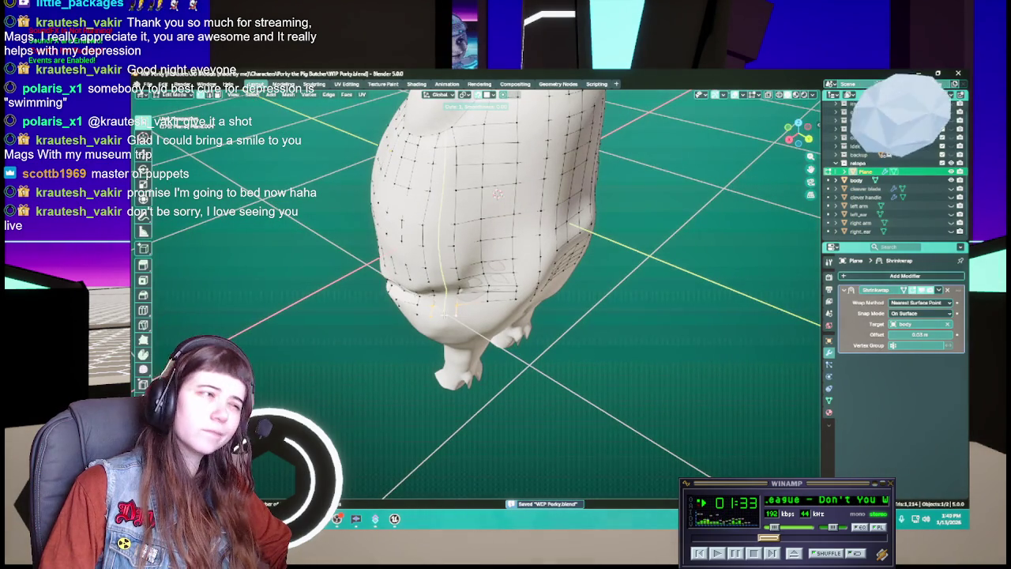
# Step: Clear the edge-loop selection, then pull a jaw vertex downward onto the sculpt and save
pyautogui.hotkey('alt', 'a')
pyautogui.moveTo(533, 337)
pyautogui.mouseDown(button='middle')
pyautogui.moveTo(539, 305)
pyautogui.moveTo(518, 316)
pyautogui.mouseUp(button='middle')
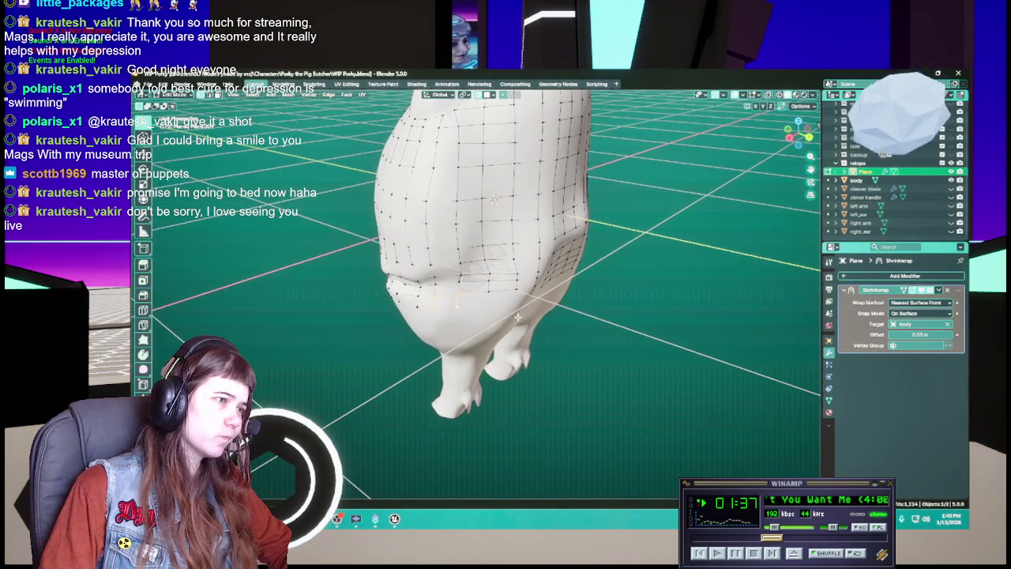
pyautogui.scroll(2, 521, 300)
pyautogui.scroll(2, 530, 276)
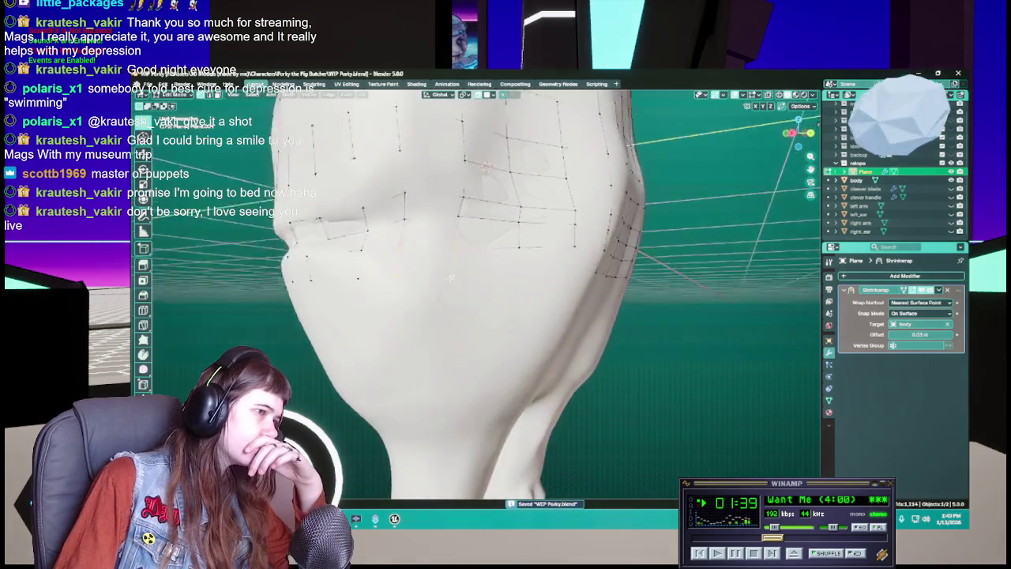
pyautogui.scroll(3, 539, 250)
pyautogui.moveTo(539, 250); pyautogui.dragTo(455, 286, button='middle')
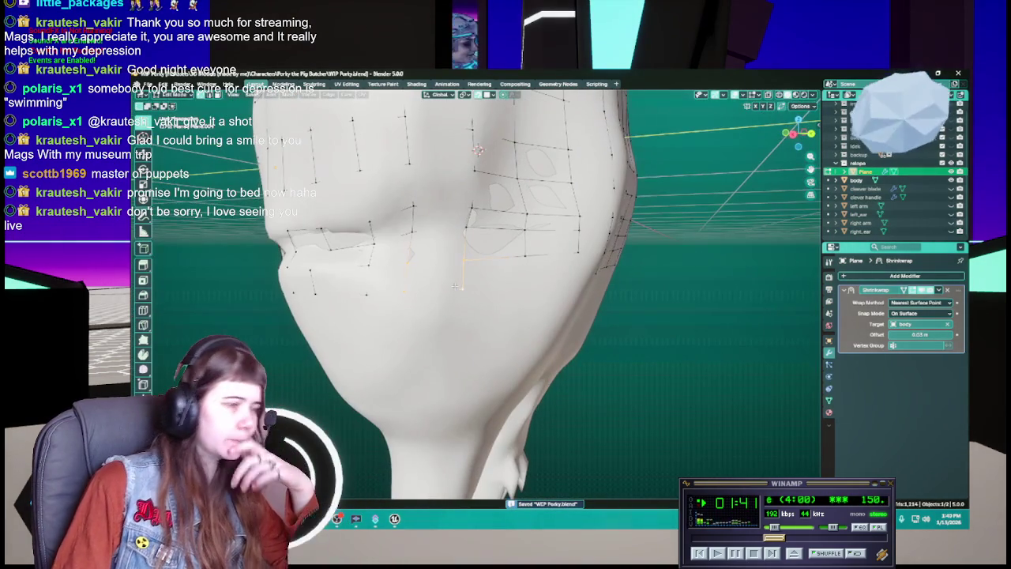
pyautogui.moveTo(456, 286)
pyautogui.mouseDown(button='middle')
pyautogui.moveTo(424, 302)
pyautogui.moveTo(472, 290)
pyautogui.mouseUp(button='middle')
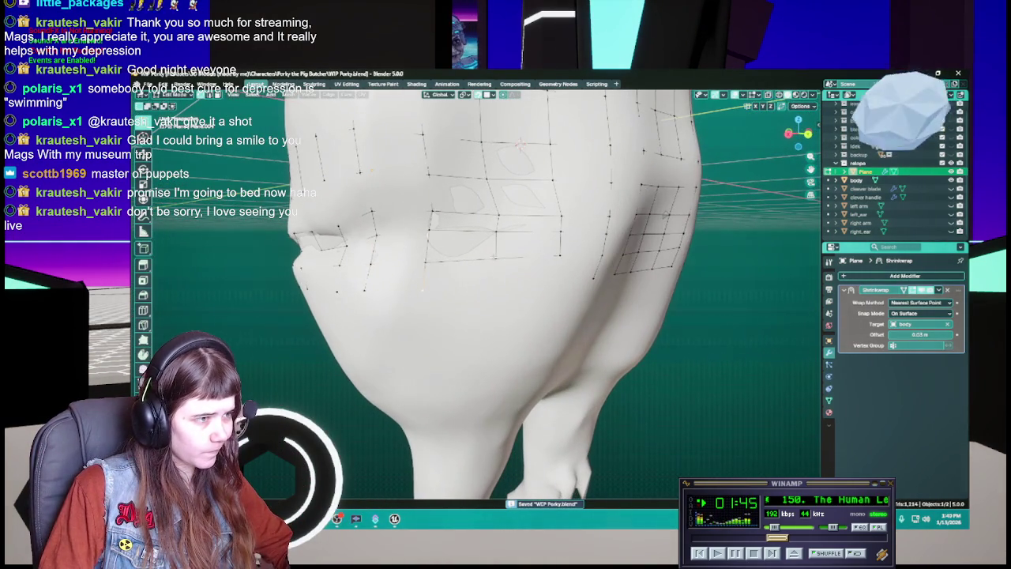
pyautogui.press('g')
pyautogui.click(494, 285)
pyautogui.hotkey('ctrl', 's')
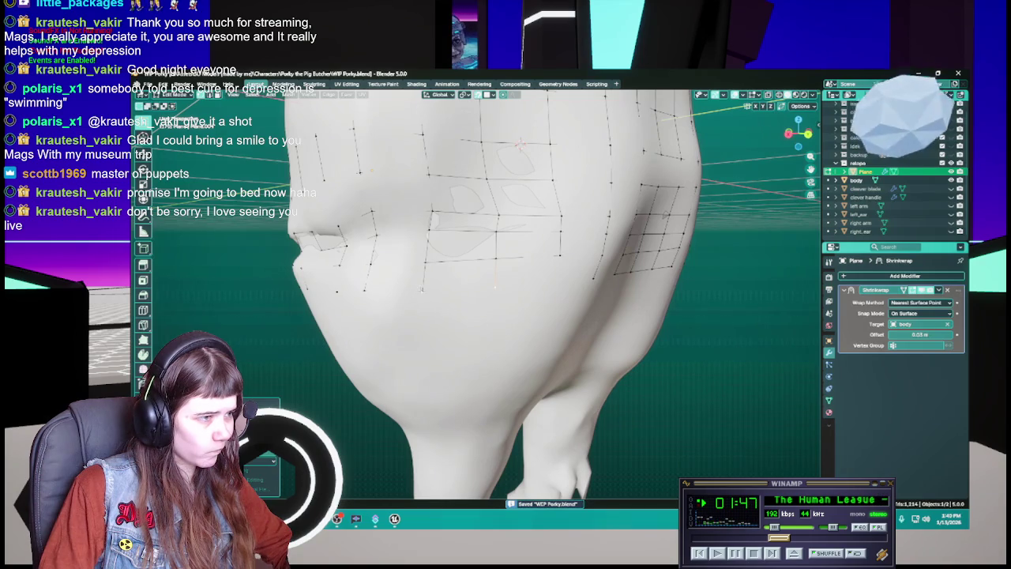
# Step: Move the selected cheek-side jaw vertices into place and save
pyautogui.moveTo(525, 298); pyautogui.dragTo(553, 297, button='middle')
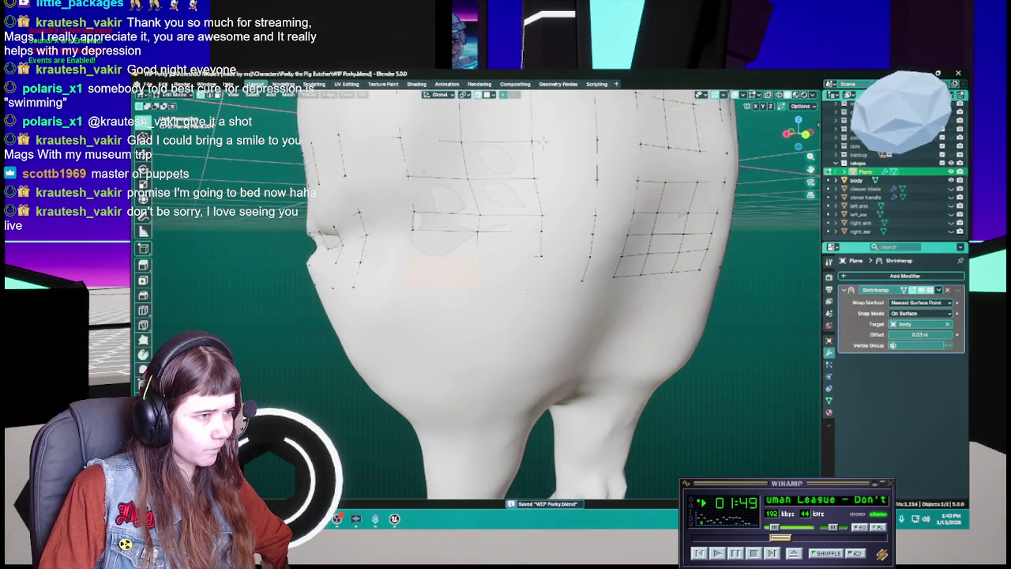
pyautogui.press('g')
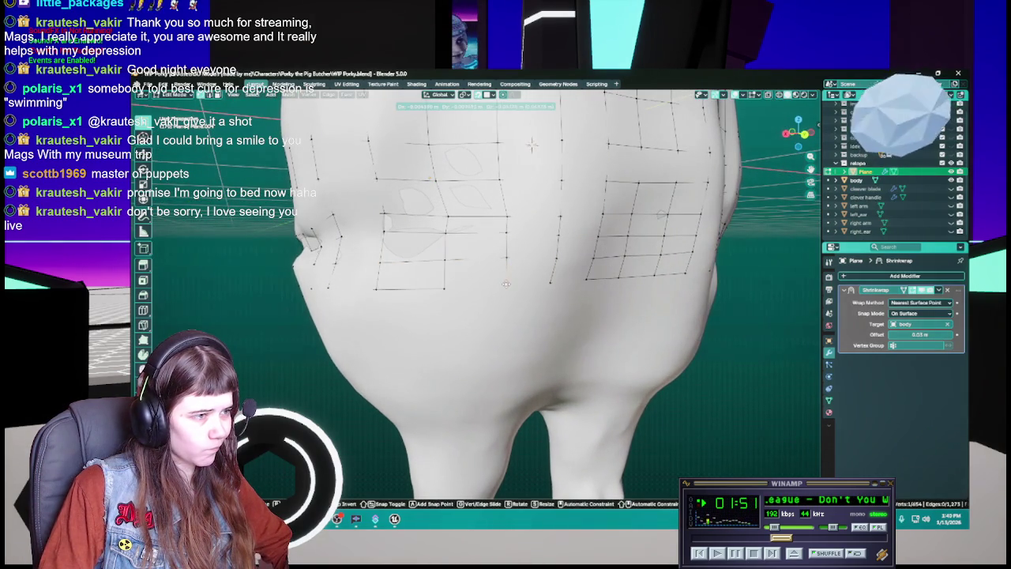
pyautogui.click(505, 286)
pyautogui.hotkey('ctrl', 's')
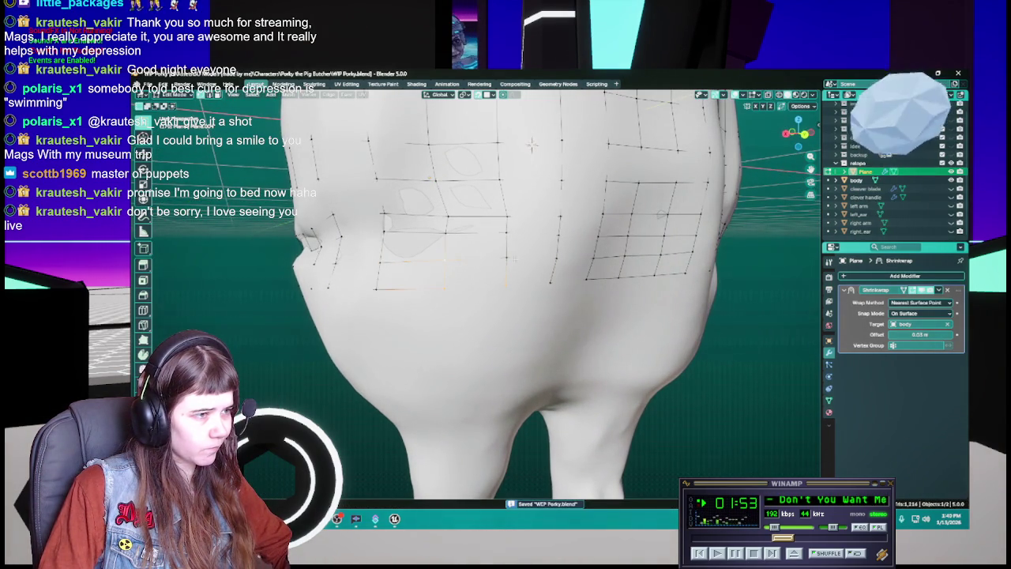
# Step: Hide the sculpted pig body in the Outliner so only the retopology mesh shows
pyautogui.moveTo(508, 263); pyautogui.dragTo(498, 282, button='middle')
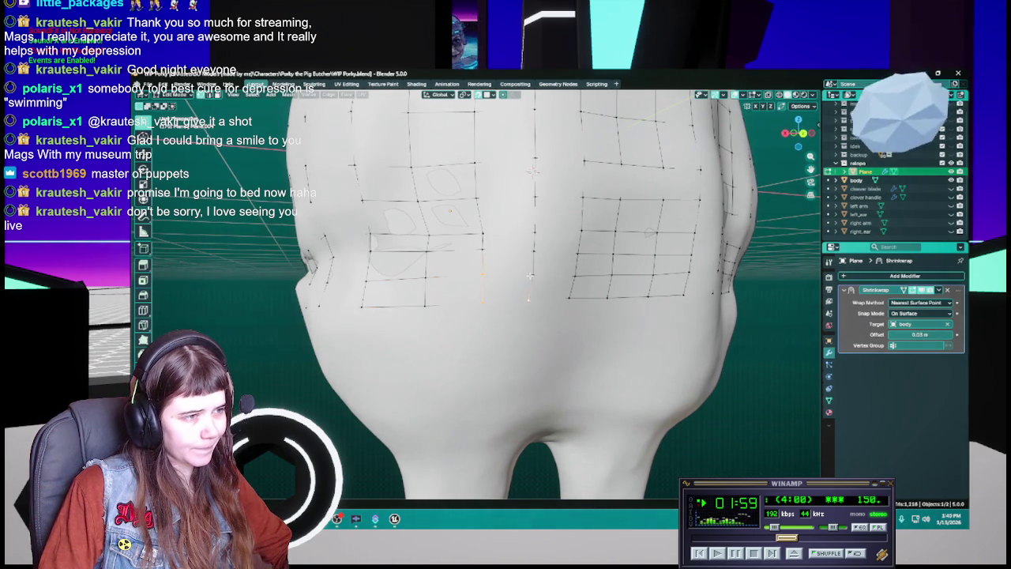
pyautogui.scroll(-5, 521, 286)
pyautogui.scroll(4, 519, 253)
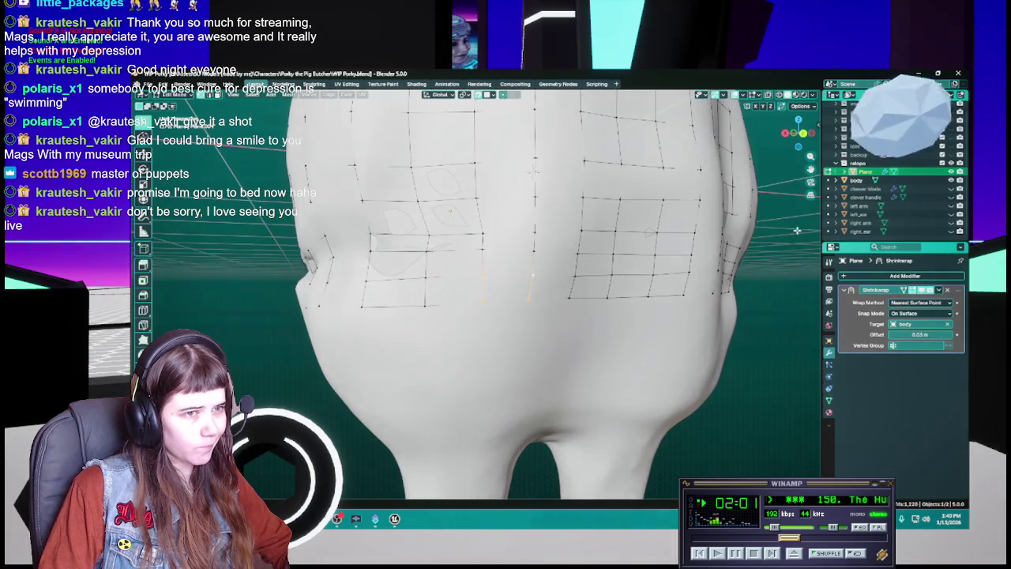
pyautogui.click(951, 180)
pyautogui.moveTo(498, 312); pyautogui.dragTo(564, 269, button='middle')
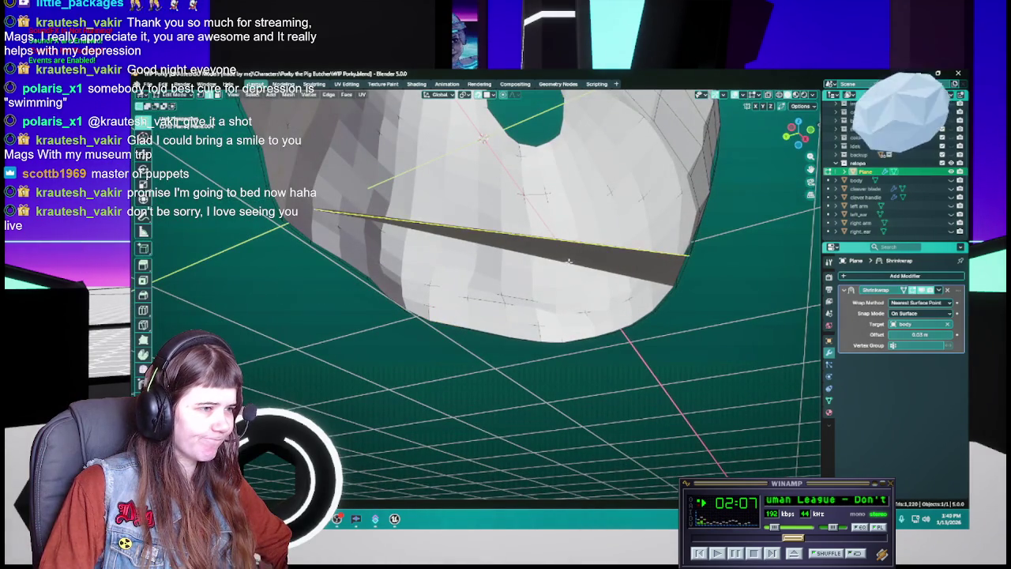
# Step: Delete the stray face under the retopology mesh
pyautogui.press('x')
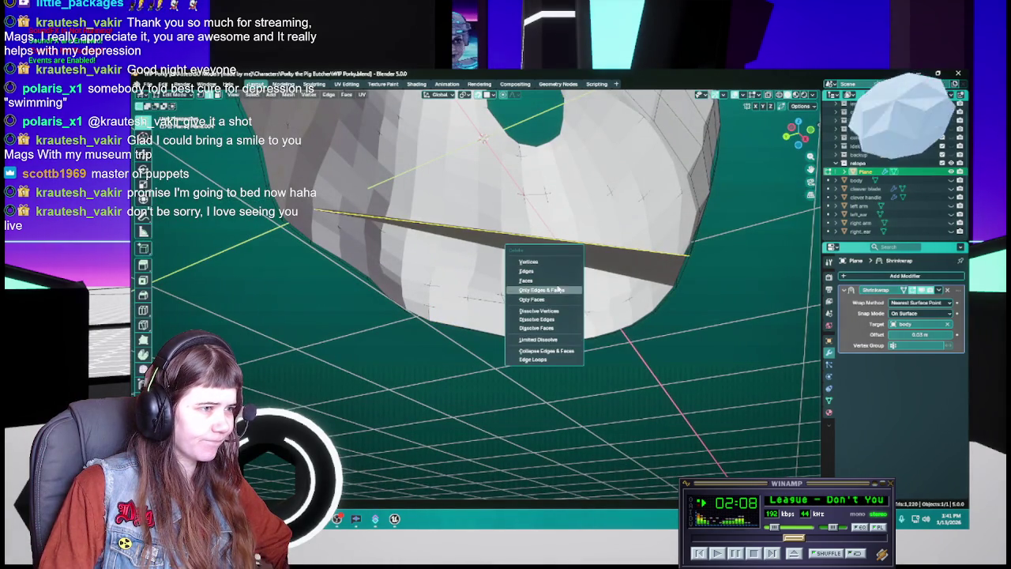
pyautogui.click(545, 272)
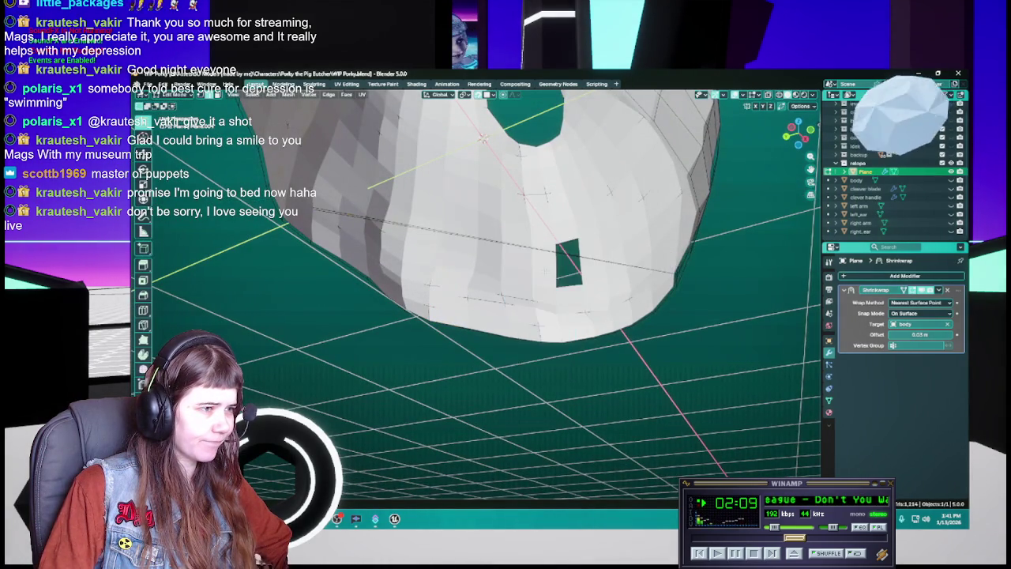
pyautogui.scroll(3, 512, 355)
pyautogui.scroll(3, 512, 355)
# Step: Select and delete the leftover edge on the underside
pyautogui.click(512, 354)
pyautogui.press('x')
pyautogui.click(528, 373)
# Step: Orbit and zoom around the mesh to inspect its underside opening and lower rim
pyautogui.moveTo(532, 386)
pyautogui.mouseDown(button='middle')
pyautogui.moveTo(384, 181)
pyautogui.moveTo(435, 181)
pyautogui.mouseUp(button='middle')
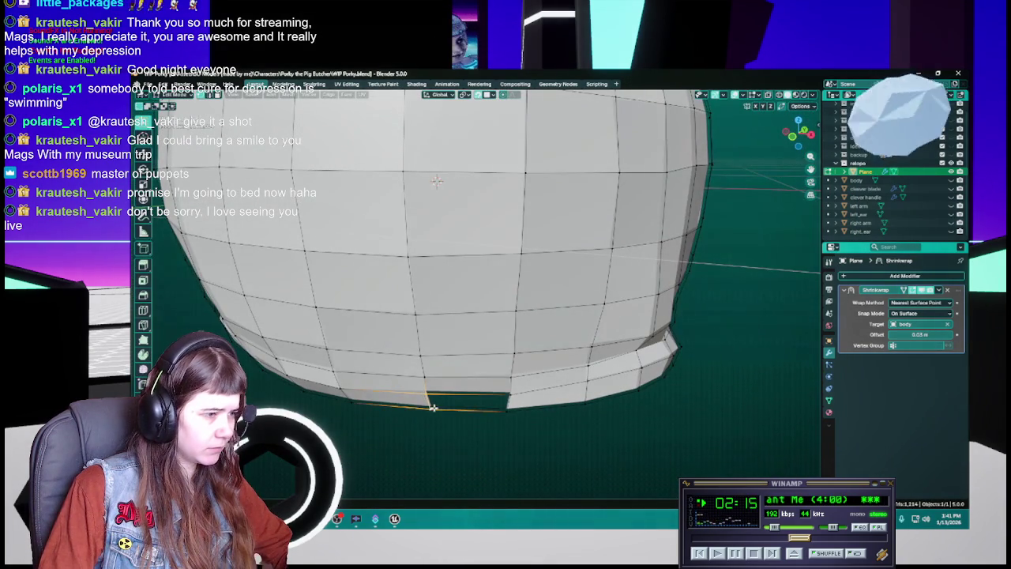
pyautogui.moveTo(554, 423)
pyautogui.mouseDown(button='middle')
pyautogui.moveTo(501, 406)
pyautogui.moveTo(467, 417)
pyautogui.moveTo(511, 195)
pyautogui.moveTo(453, 356)
pyautogui.moveTo(384, 372)
pyautogui.moveTo(348, 365)
pyautogui.moveTo(541, 364)
pyautogui.moveTo(513, 345)
pyautogui.moveTo(415, 368)
pyautogui.moveTo(567, 347)
pyautogui.moveTo(440, 361)
pyautogui.moveTo(388, 354)
pyautogui.moveTo(505, 341)
pyautogui.mouseUp(button='middle')
pyautogui.scroll(-4, 416, 366)
pyautogui.scroll(3, 473, 350)
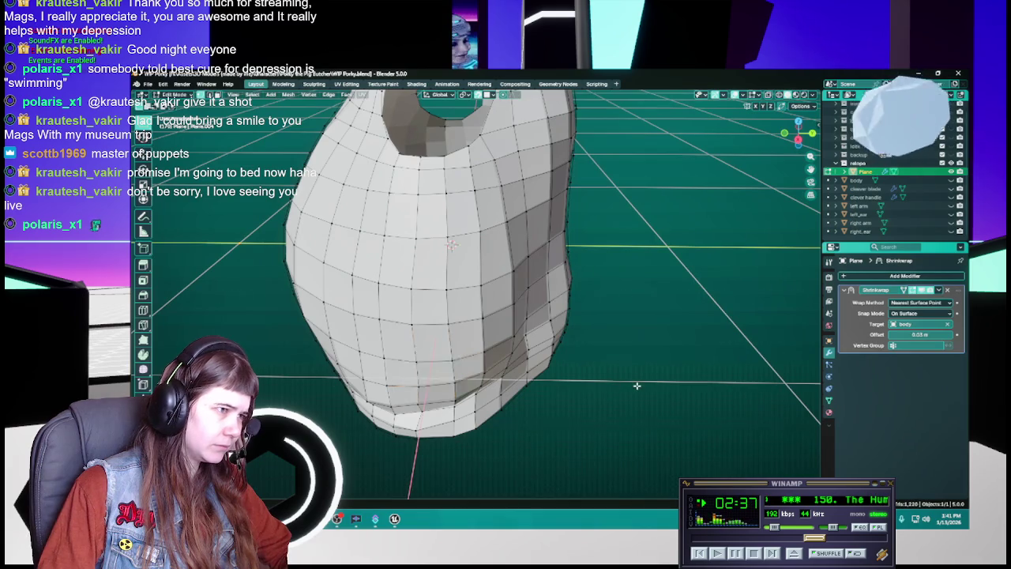
pyautogui.scroll(-3, 555, 369)
pyautogui.moveTo(554, 369)
pyautogui.mouseDown(button='middle')
pyautogui.moveTo(395, 368)
pyautogui.moveTo(568, 356)
pyautogui.moveTo(474, 220)
pyautogui.moveTo(443, 216)
pyautogui.moveTo(366, 316)
pyautogui.moveTo(524, 323)
pyautogui.moveTo(507, 319)
pyautogui.moveTo(519, 164)
pyautogui.moveTo(639, 249)
pyautogui.mouseUp(button='middle')
pyautogui.scroll(3, 513, 276)
pyautogui.scroll(3, 507, 319)
# Step: Save, show the sculpted body again, and move the mouth-corner vertex onto it
pyautogui.hotkey('ctrl', 's')
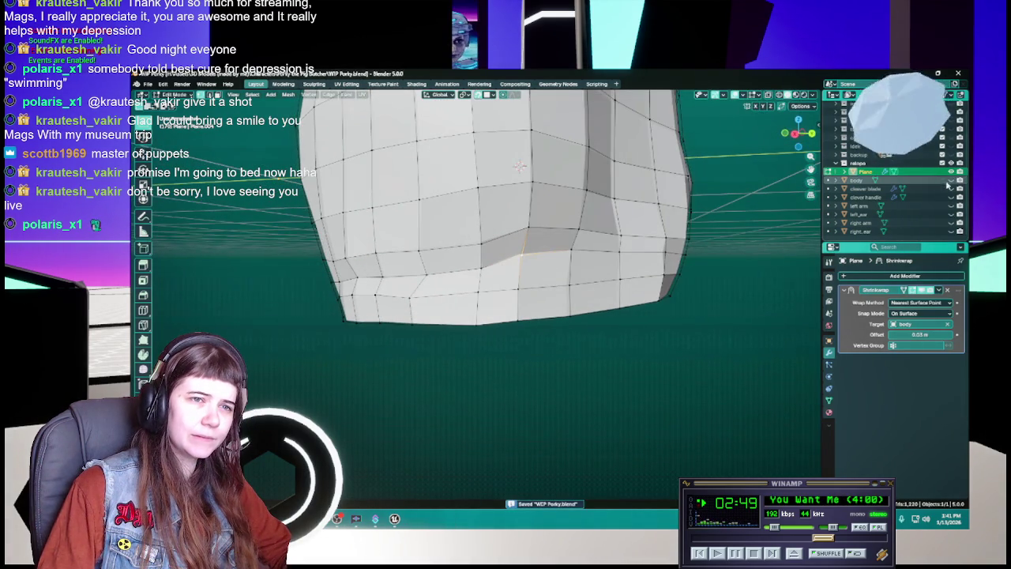
pyautogui.press('KP_Divide')
pyautogui.press('g')
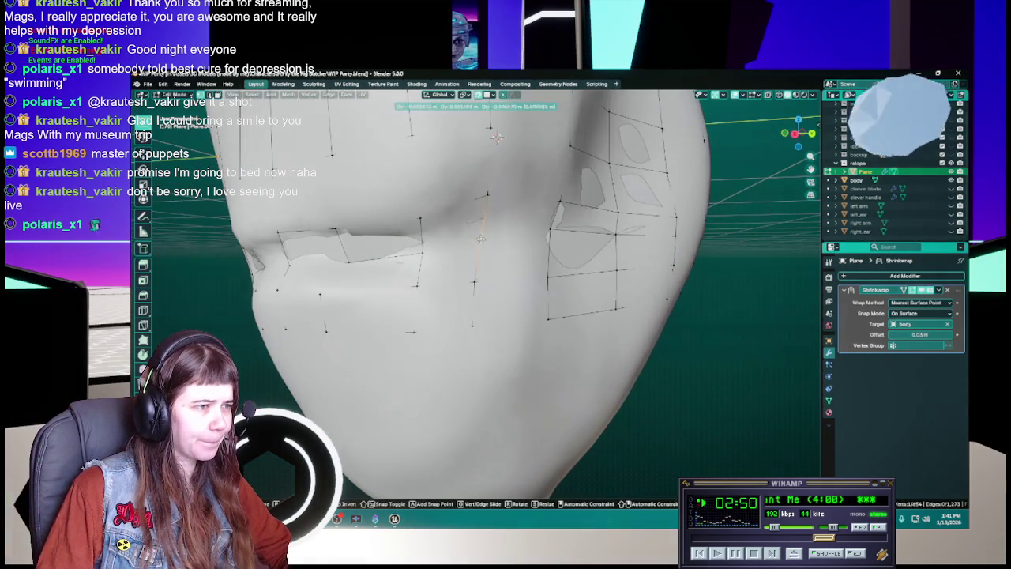
pyautogui.click(477, 246)
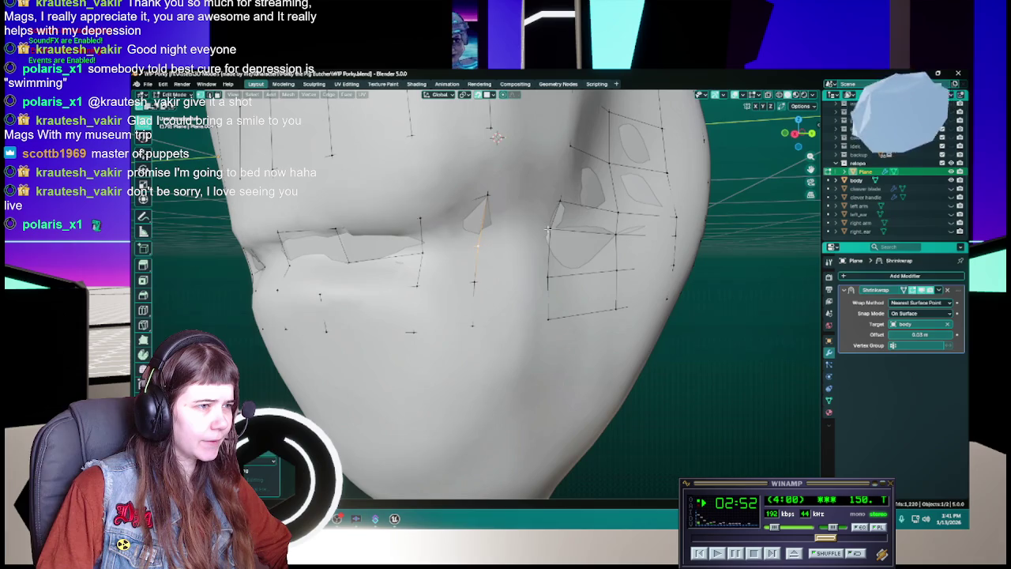
pyautogui.moveTo(478, 245)
pyautogui.mouseDown(button='middle')
pyautogui.moveTo(456, 263)
pyautogui.moveTo(662, 245)
pyautogui.mouseUp(button='middle')
# Step: Toggle out of and back into Edit Mode, save, and hide the body again
pyautogui.press('Tab')
pyautogui.hotkey('ctrl', 's')
pyautogui.press('Tab')
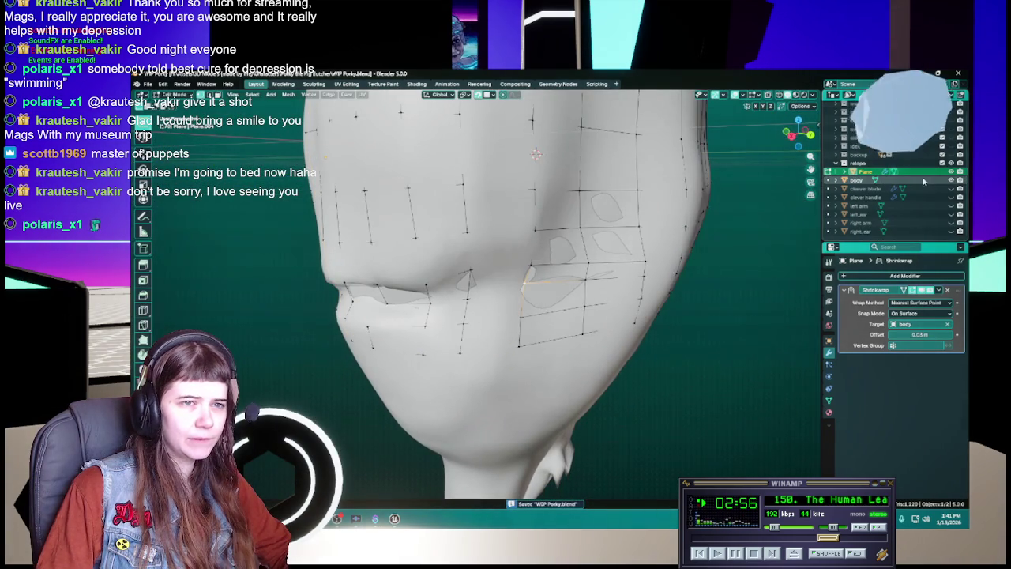
pyautogui.click(952, 180)
pyautogui.moveTo(521, 260)
pyautogui.mouseDown(button='middle')
pyautogui.moveTo(513, 386)
pyautogui.moveTo(526, 282)
pyautogui.mouseUp(button='middle')
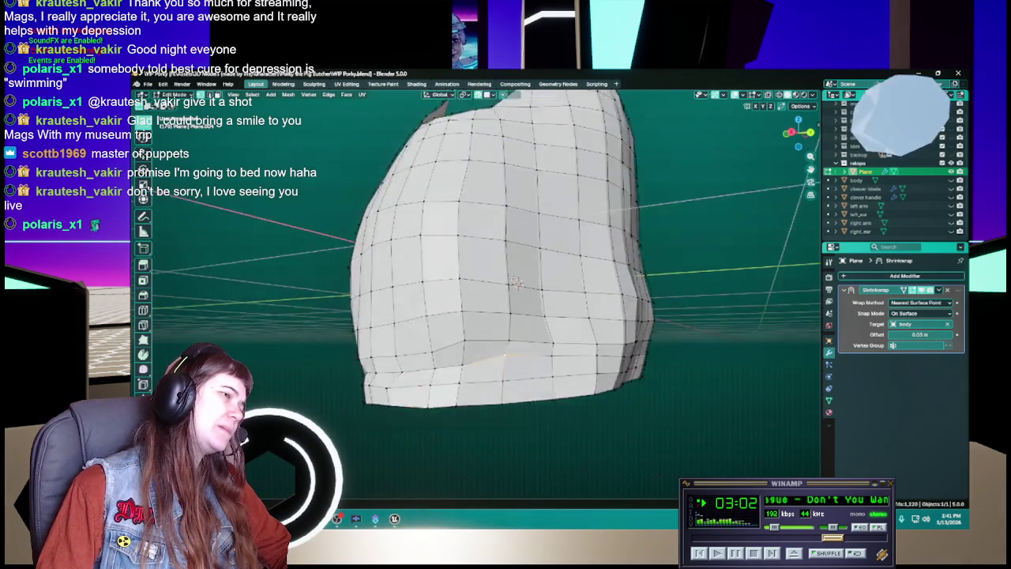
# Step: Apply Shade Smooth to the retopology mesh in Object Mode
pyautogui.moveTo(509, 326); pyautogui.dragTo(510, 296, button='middle')
pyautogui.press('Tab')
pyautogui.rightClick(511, 296)
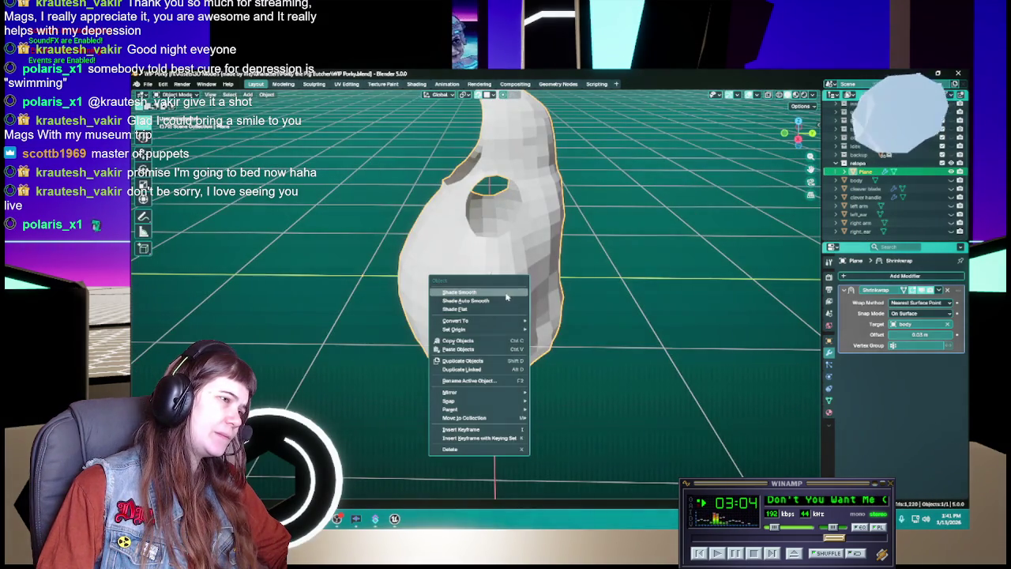
pyautogui.click(506, 296)
pyautogui.moveTo(582, 338)
pyautogui.mouseDown(button='middle')
pyautogui.moveTo(435, 327)
pyautogui.moveTo(481, 316)
pyautogui.mouseUp(button='middle')
# Step: Select all vertices and briefly turn on the Face Orientation overlay to check normals
pyautogui.press('Tab')
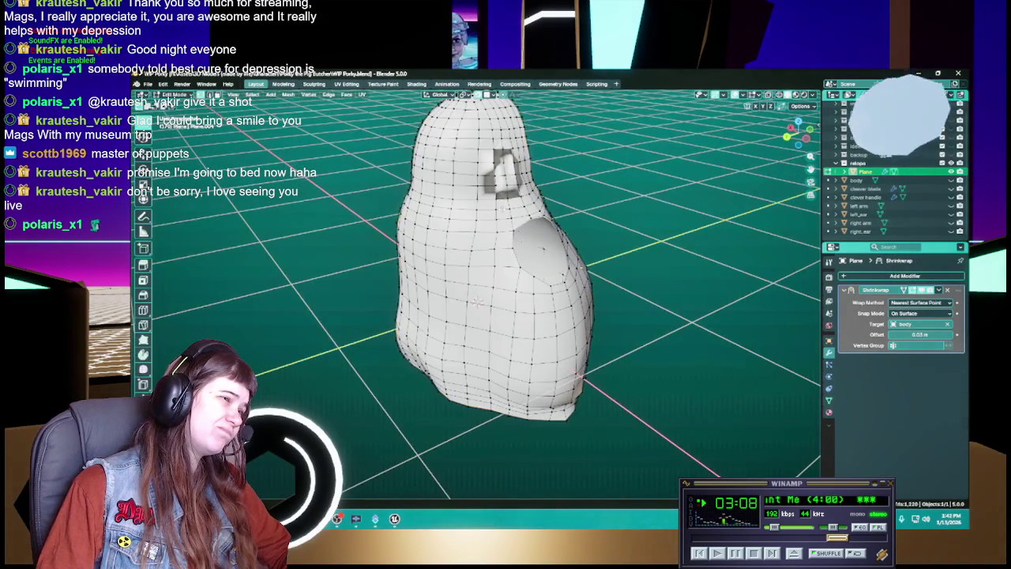
pyautogui.press('a')
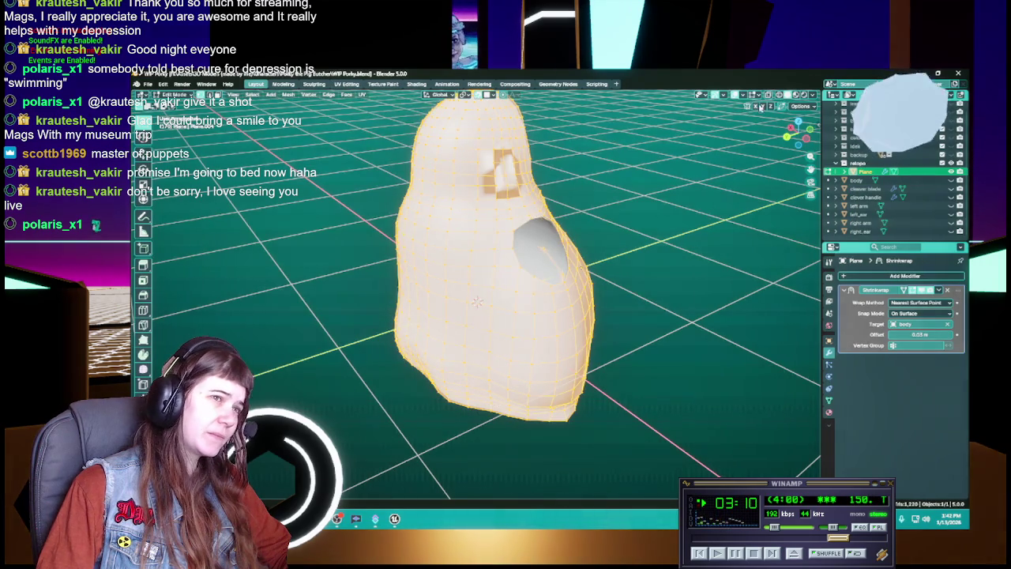
pyautogui.click(746, 94)
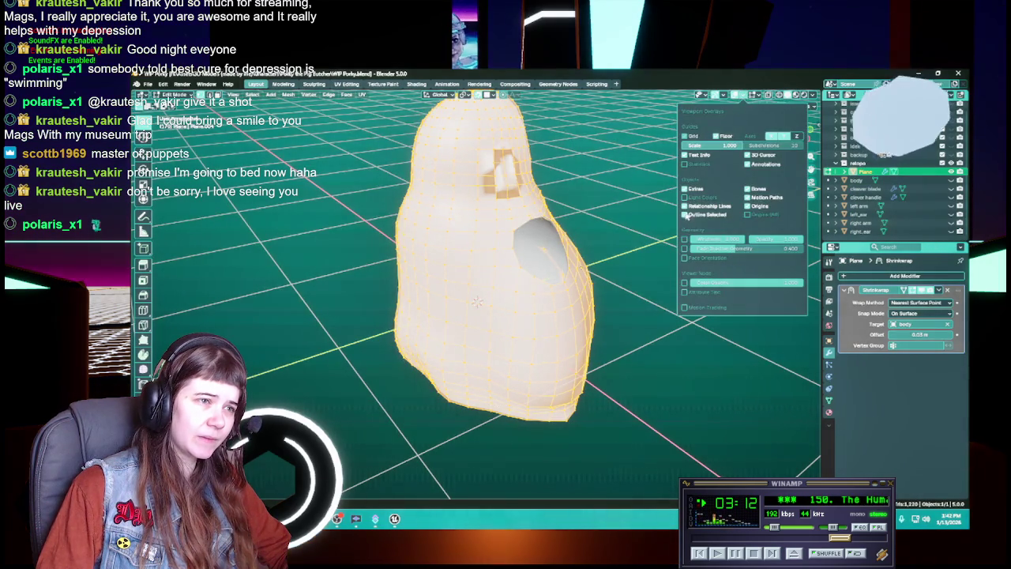
pyautogui.click(683, 258)
pyautogui.click(684, 258)
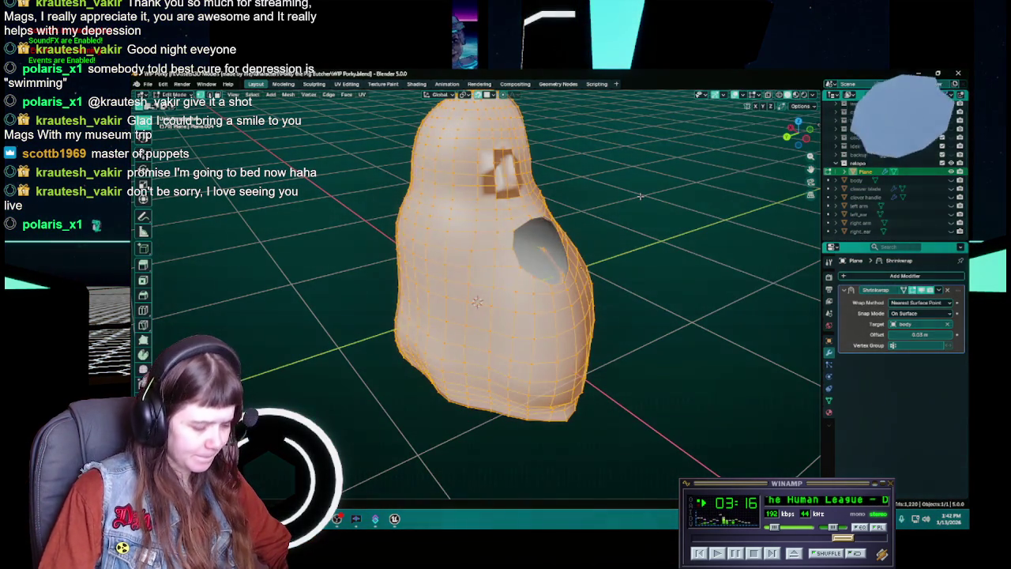
pyautogui.press('F3')
# Step: Run Recalculate Outside from the operator search to turn the normals outward
pyautogui.write('smooth')
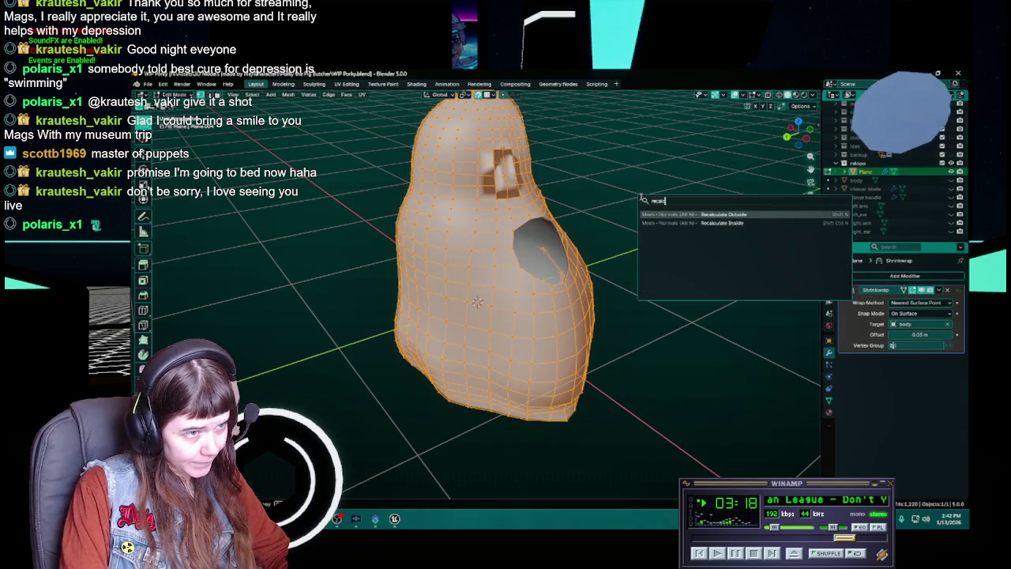
pyautogui.press('Return')
pyautogui.press('Tab')
pyautogui.moveTo(640, 195)
pyautogui.mouseDown(button='middle')
pyautogui.moveTo(587, 334)
pyautogui.moveTo(464, 327)
pyautogui.moveTo(570, 345)
pyautogui.mouseUp(button='middle')
# Step: Clear the selection and switch between Edit and Object Mode to inspect the even shading
pyautogui.press('Tab')
pyautogui.moveTo(677, 338)
pyautogui.mouseDown(button='middle')
pyautogui.moveTo(666, 409)
pyautogui.moveTo(575, 397)
pyautogui.moveTo(708, 389)
pyautogui.moveTo(537, 384)
pyautogui.moveTo(508, 368)
pyautogui.moveTo(439, 368)
pyautogui.moveTo(488, 366)
pyautogui.mouseUp(button='middle')
pyautogui.hotkey('alt', 'a')
pyautogui.press('Tab')
pyautogui.moveTo(419, 367); pyautogui.dragTo(492, 362, button='middle')
pyautogui.press('Tab')
pyautogui.scroll(2, 492, 361)
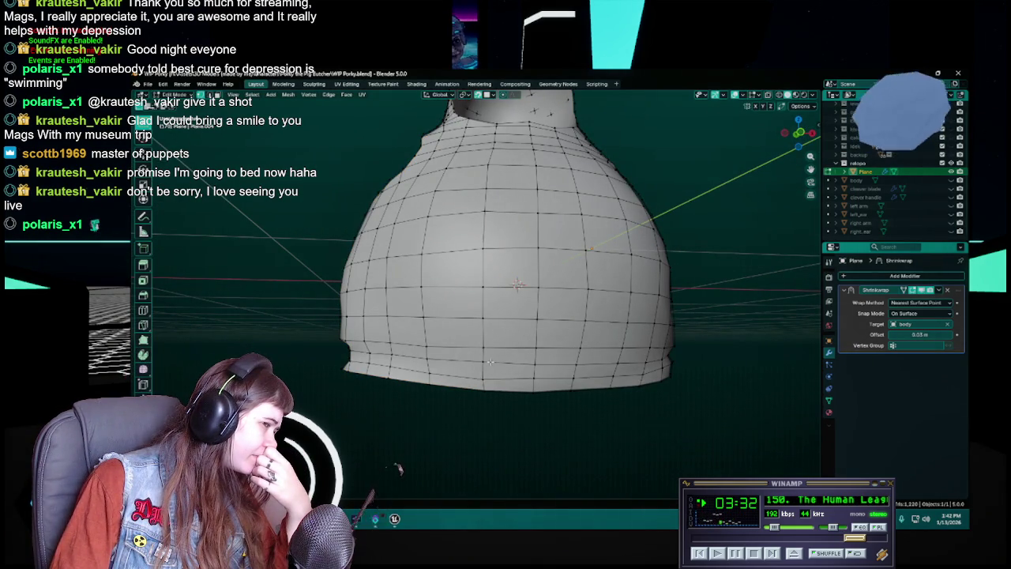
# Step: Inspect the grid from several sides, move vertices to even it over the body, and save
pyautogui.moveTo(641, 405); pyautogui.dragTo(444, 387, button='middle')
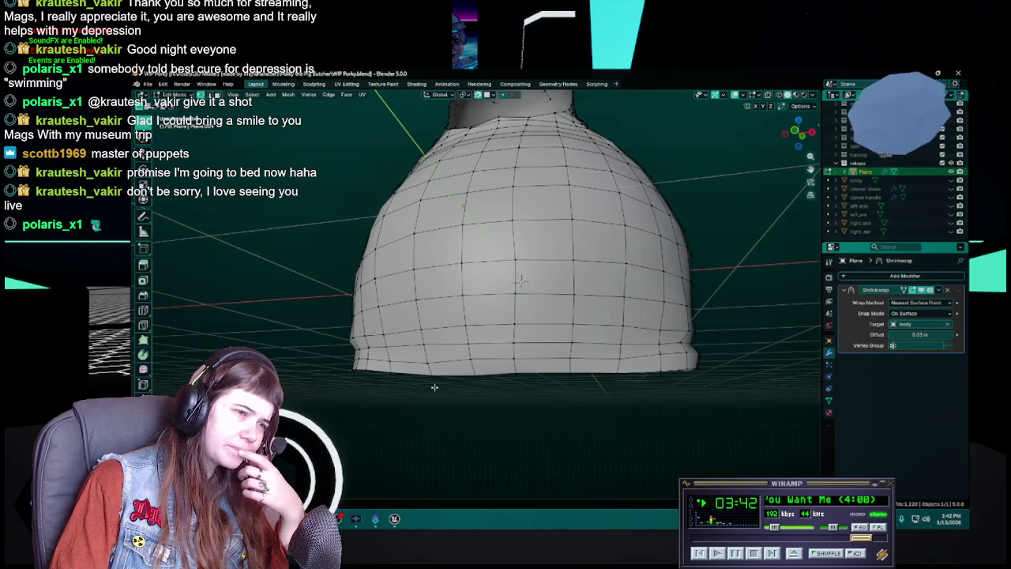
pyautogui.moveTo(434, 387)
pyautogui.mouseDown(button='middle')
pyautogui.moveTo(624, 413)
pyautogui.moveTo(586, 403)
pyautogui.mouseUp(button='middle')
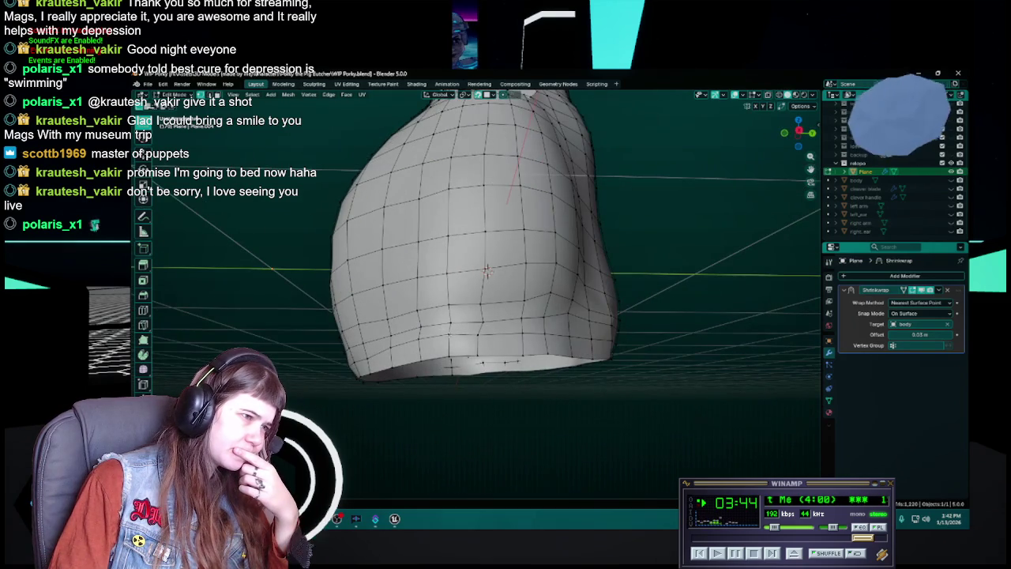
pyautogui.moveTo(459, 383)
pyautogui.mouseDown(button='middle')
pyautogui.moveTo(501, 413)
pyautogui.moveTo(605, 412)
pyautogui.mouseUp(button='middle')
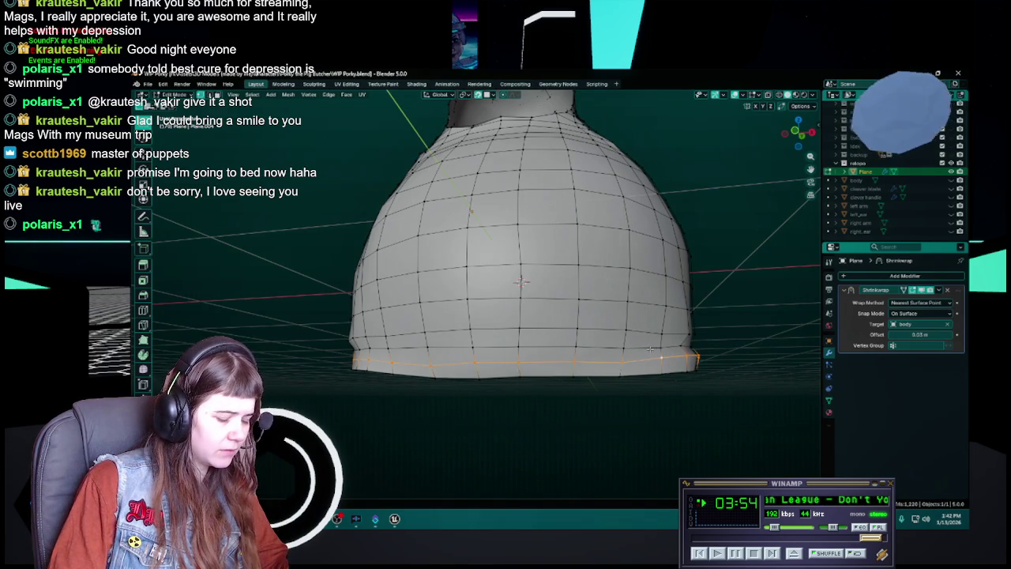
pyautogui.moveTo(544, 358); pyautogui.dragTo(498, 361, button='middle')
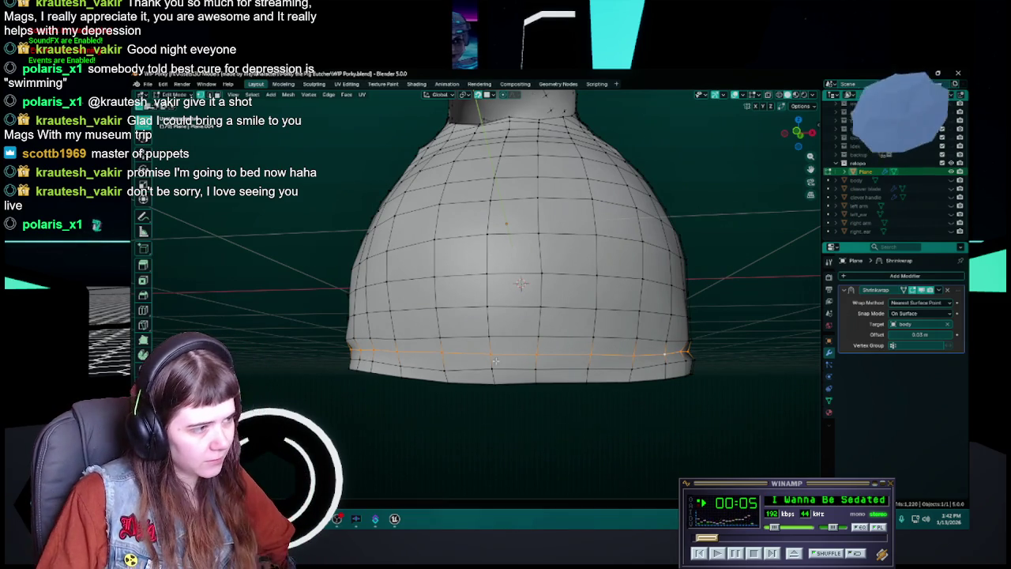
pyautogui.moveTo(439, 411)
pyautogui.mouseDown(button='middle')
pyautogui.moveTo(410, 395)
pyautogui.moveTo(604, 401)
pyautogui.moveTo(415, 413)
pyautogui.moveTo(526, 322)
pyautogui.mouseUp(button='middle')
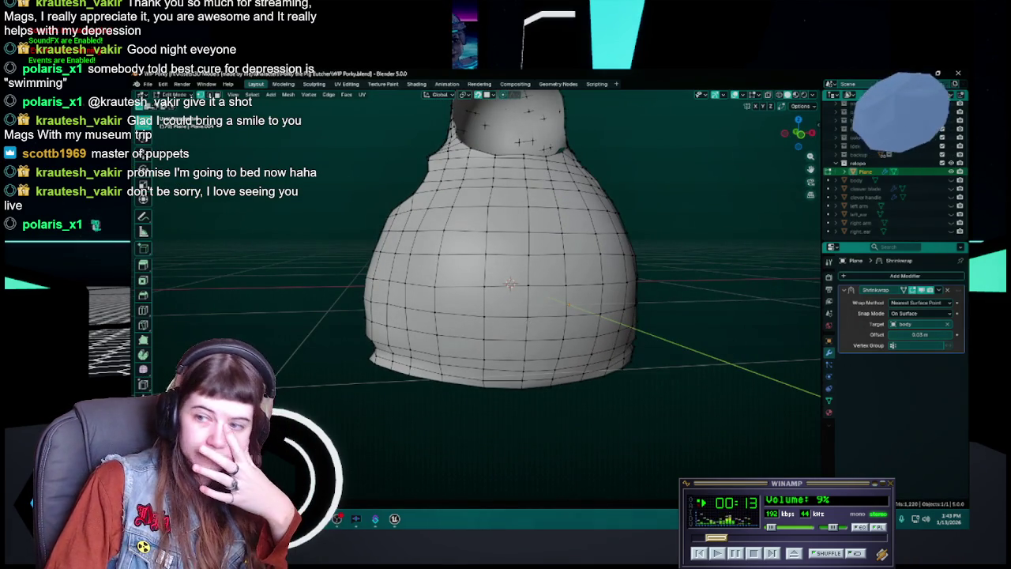
pyautogui.press('g')
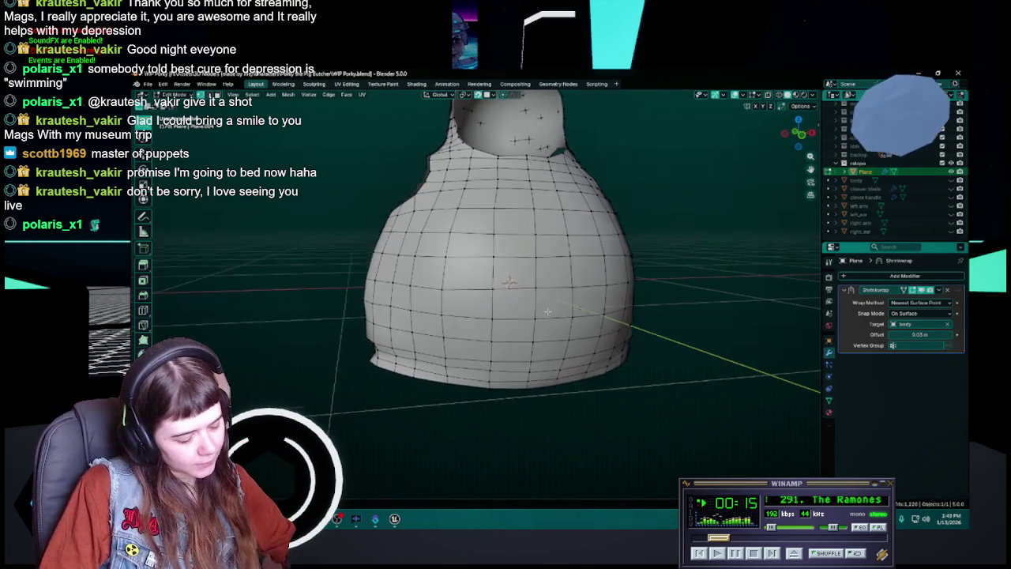
pyautogui.click(546, 311)
pyautogui.hotkey('ctrl', 's')
# Step: Unhide the pig body in the Outliner and zoom in on the lips from the front
pyautogui.moveTo(546, 311); pyautogui.dragTo(772, 252, button='middle')
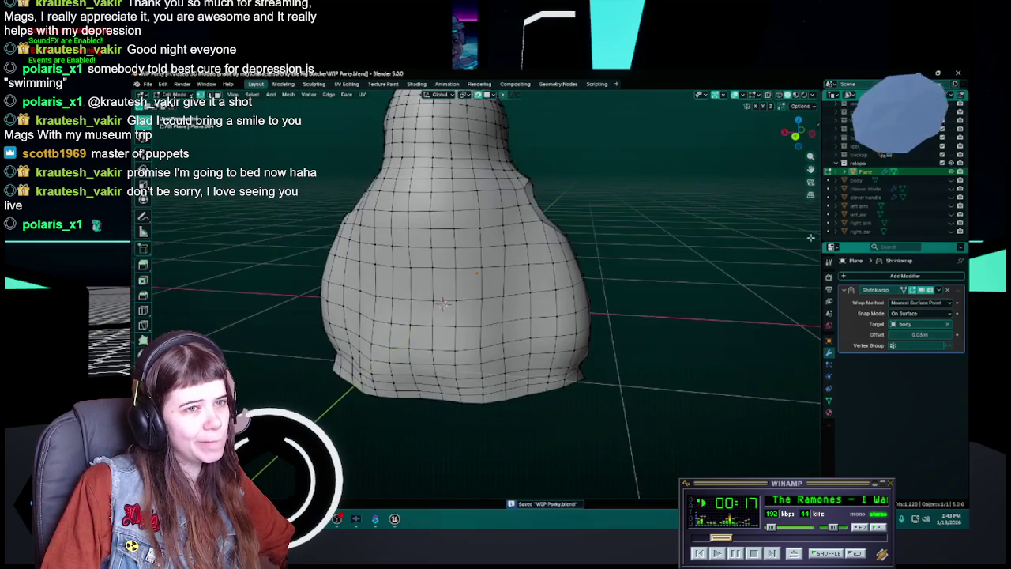
pyautogui.click(951, 180)
pyautogui.moveTo(632, 332)
pyautogui.mouseDown(button='middle')
pyautogui.moveTo(436, 356)
pyautogui.moveTo(521, 283)
pyautogui.moveTo(508, 294)
pyautogui.mouseUp(button='middle')
pyautogui.scroll(3, 437, 357)
pyautogui.scroll(2, 442, 348)
# Step: Reposition the selected lower-cheek vertices on the sculpt and save WIP Porky.blend
pyautogui.press('g')
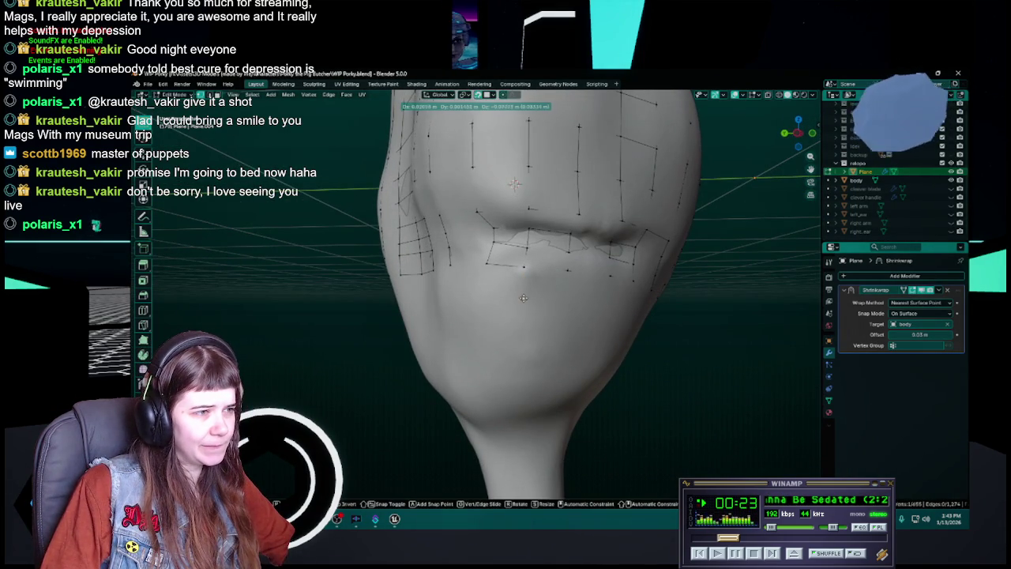
pyautogui.click(565, 300)
pyautogui.hotkey('ctrl', 's')
# Step: Duplicate the vertical edge beside the lips and move the copy down onto the jaw
pyautogui.moveTo(565, 301)
pyautogui.mouseDown(button='middle')
pyautogui.moveTo(508, 306)
pyautogui.moveTo(525, 327)
pyautogui.mouseUp(button='middle')
pyautogui.hotkey('shift', 'd')
pyautogui.click(516, 315)
pyautogui.hotkey('ctrl', 's')
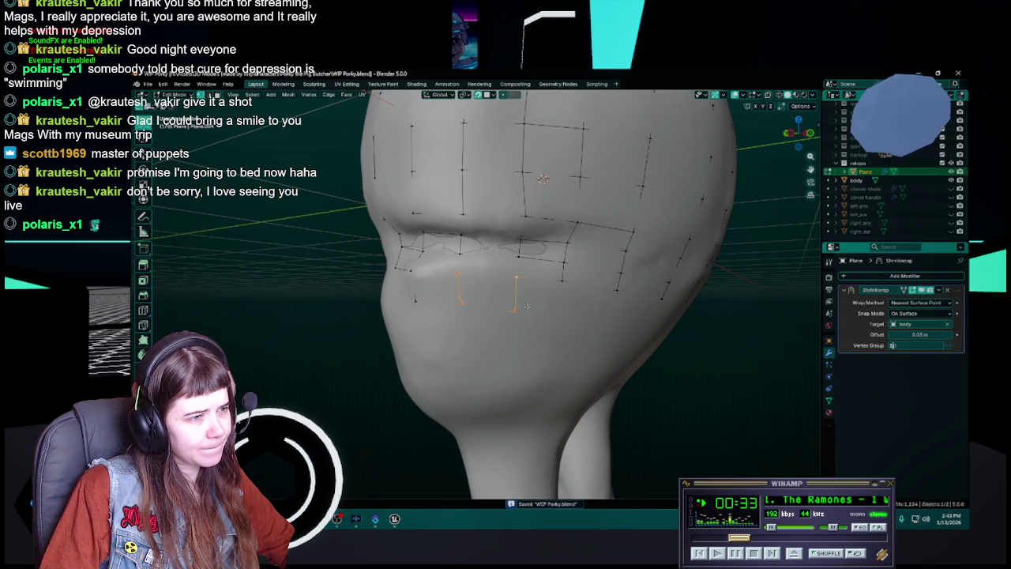
pyautogui.moveTo(514, 312); pyautogui.dragTo(529, 300, button='middle')
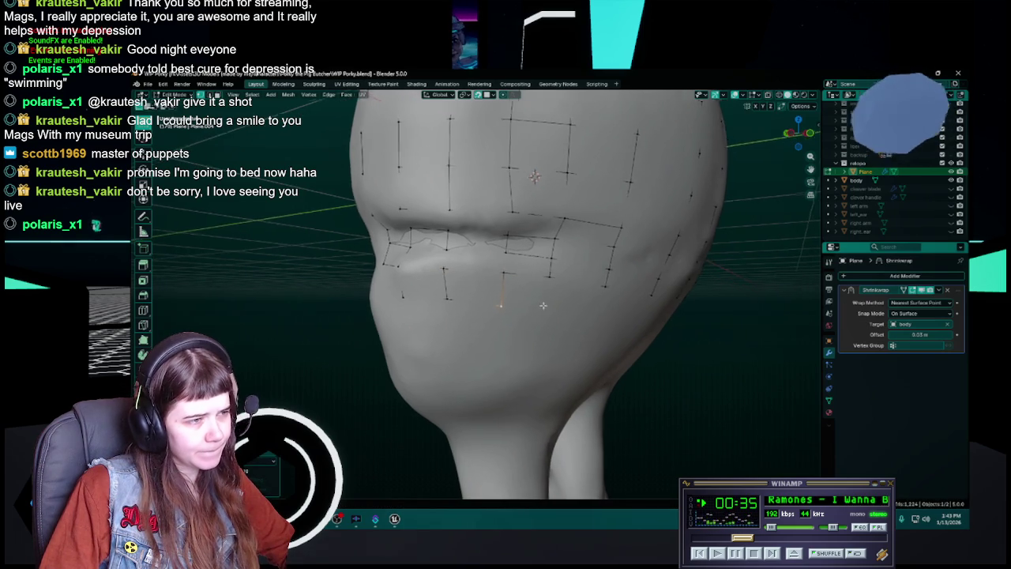
pyautogui.hotkey('ctrl', 's')
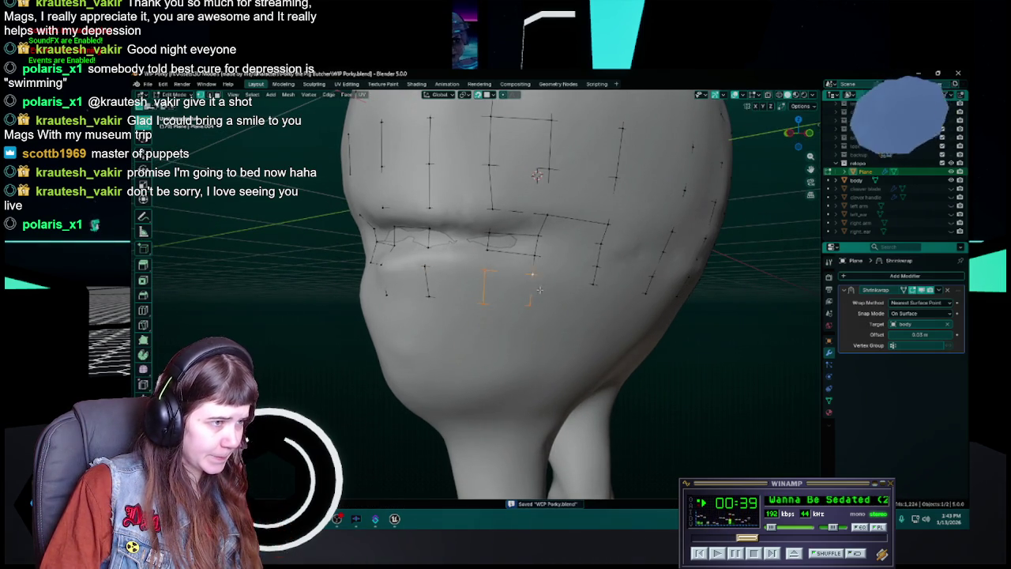
pyautogui.moveTo(485, 301); pyautogui.dragTo(515, 286, button='middle')
pyautogui.press('g')
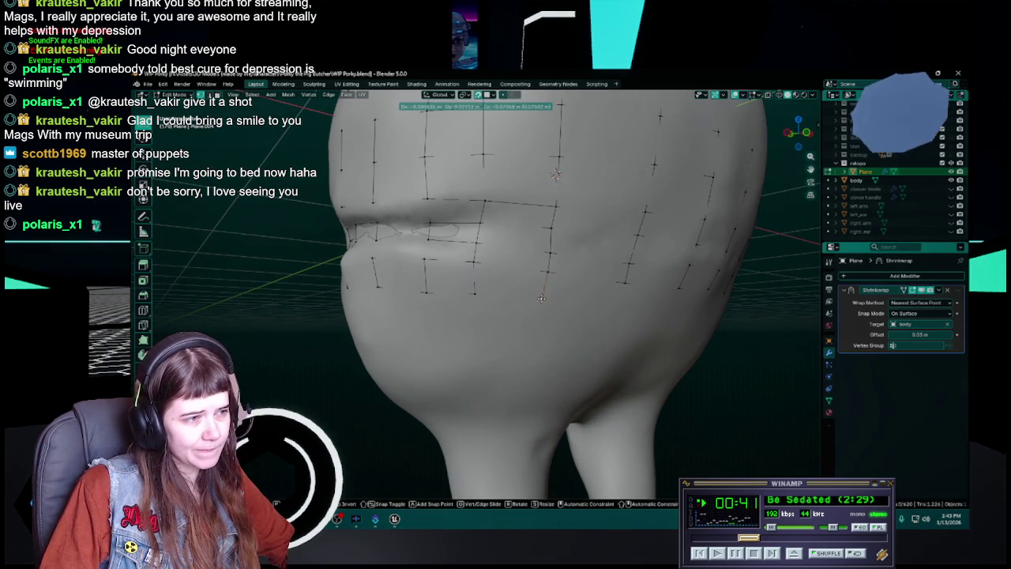
pyautogui.click(541, 299)
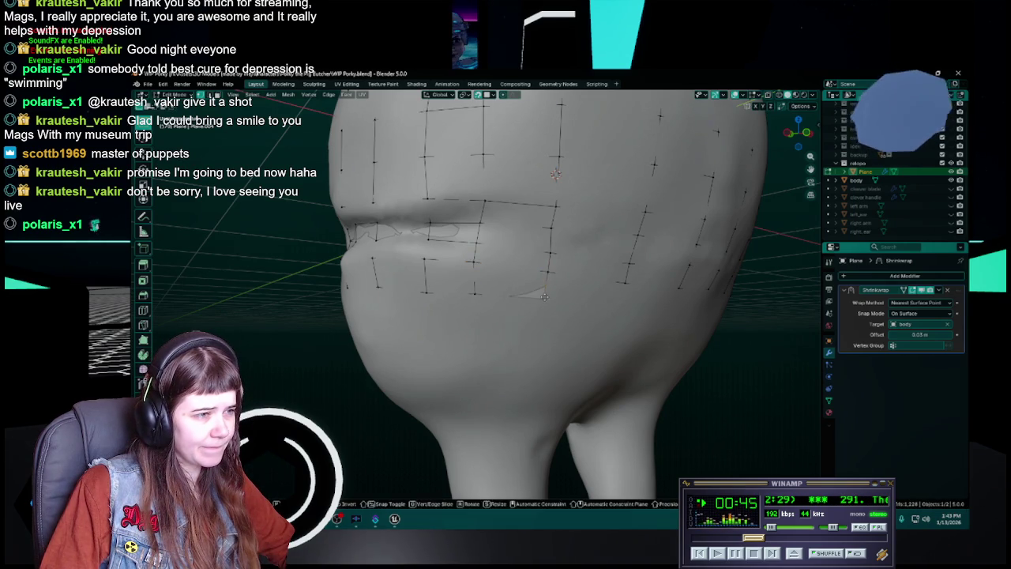
# Step: Fill a new face between the cheek's vertical edge and the nearby vertex
pyautogui.moveTo(549, 306); pyautogui.dragTo(559, 283, button='middle')
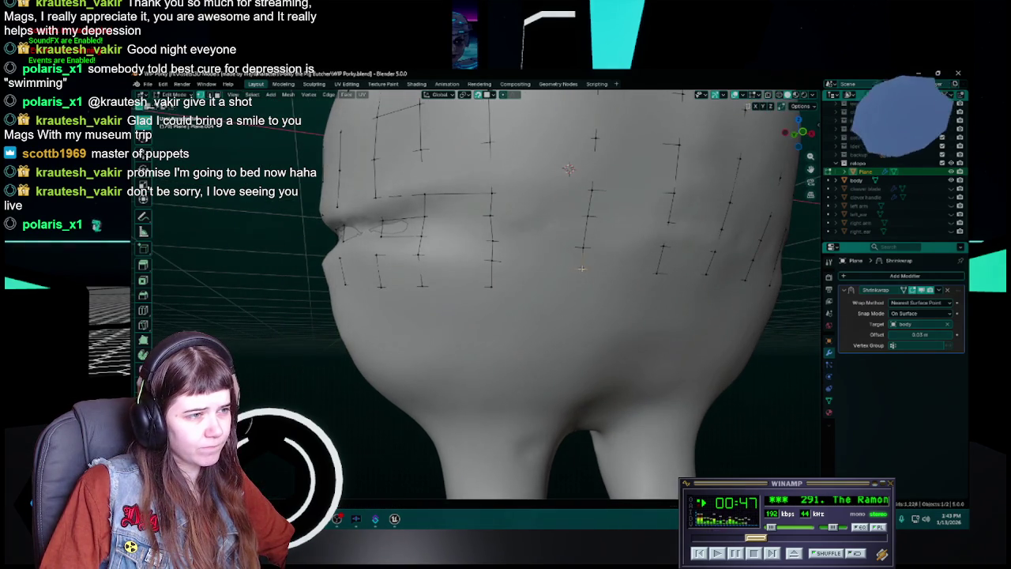
pyautogui.click(581, 292)
pyautogui.keyDown('shift'); pyautogui.click(492, 287); pyautogui.keyUp('shift')
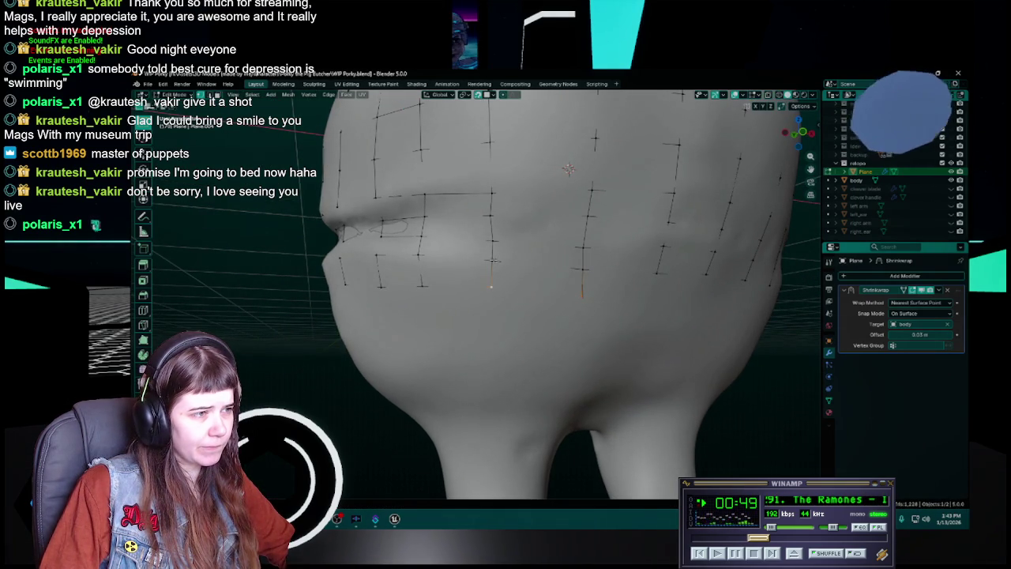
pyautogui.press('f')
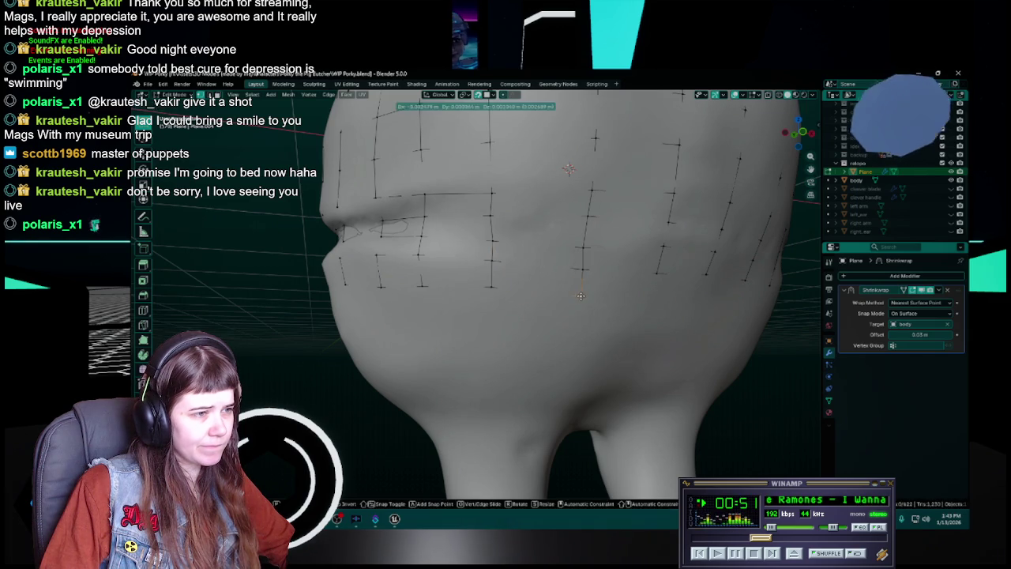
pyautogui.moveTo(581, 295); pyautogui.dragTo(582, 317, button='middle')
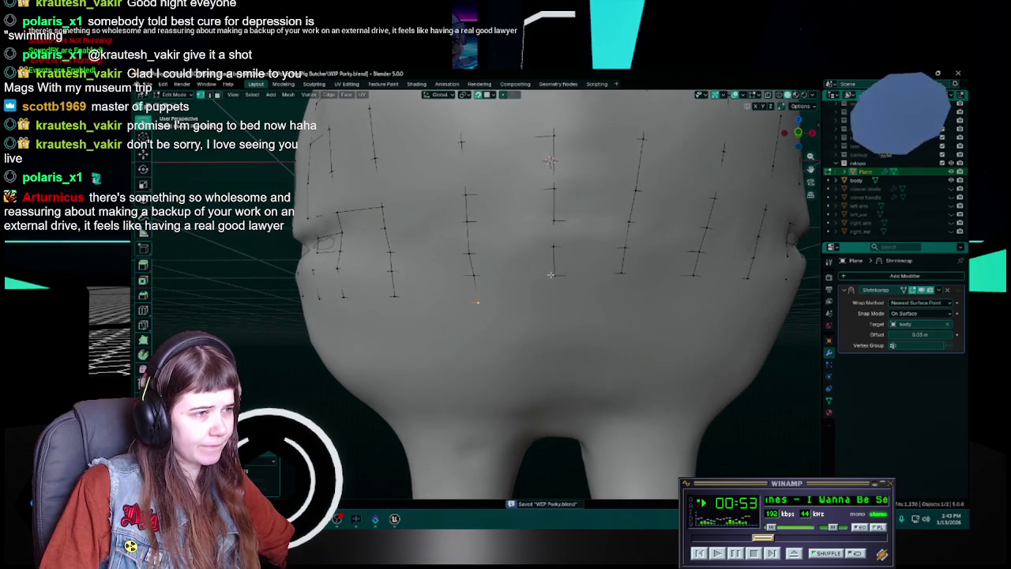
# Step: Nudge the selected edges into place along the cheek, saving after each move
pyautogui.press('g')
pyautogui.click(555, 306)
pyautogui.hotkey('ctrl', 's')
pyautogui.moveTo(581, 297); pyautogui.dragTo(541, 300, button='middle')
pyautogui.press('g')
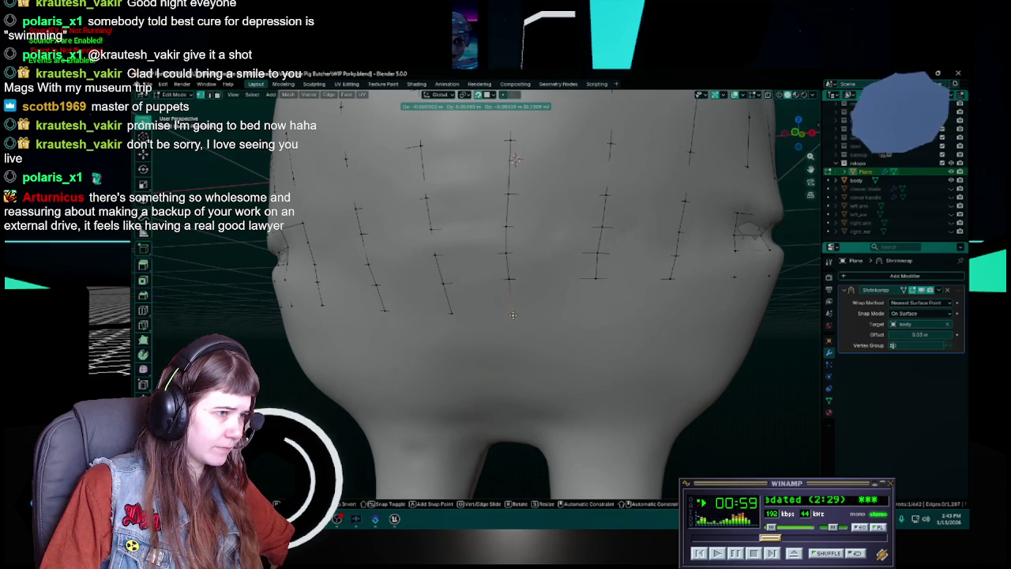
pyautogui.click(513, 315)
pyautogui.hotkey('ctrl', 's')
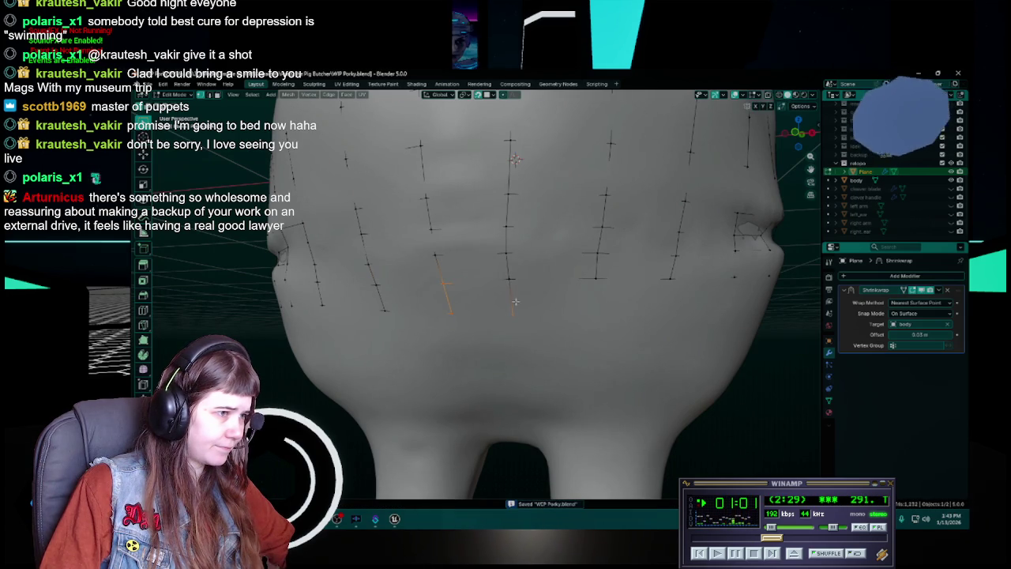
# Step: Select the edge down to its lower vertex and slide it further down the chin
pyautogui.keyDown('shift'); pyautogui.click(452, 316); pyautogui.keyUp('shift')
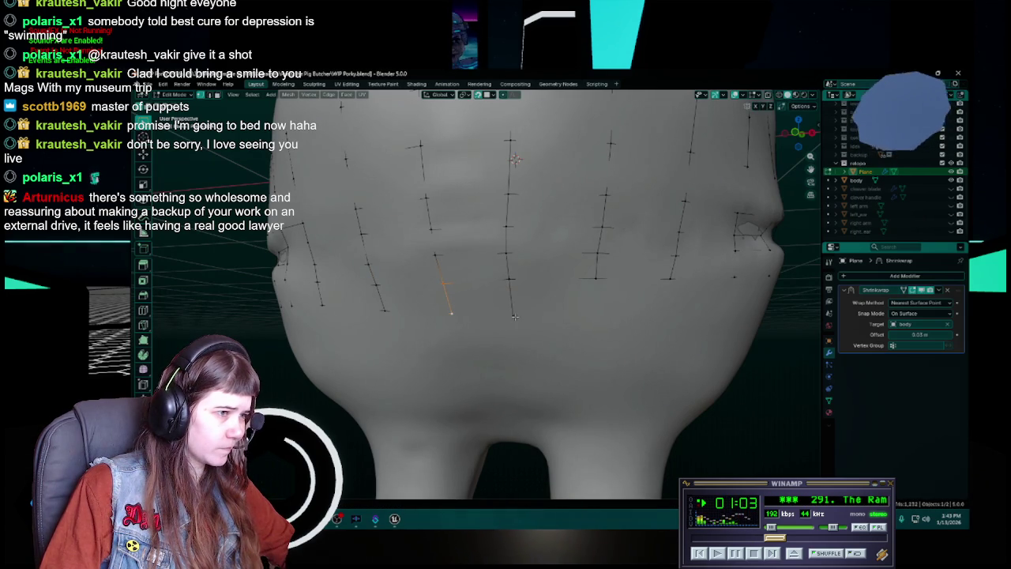
pyautogui.moveTo(522, 317); pyautogui.dragTo(539, 270, button='middle')
pyautogui.press('g')
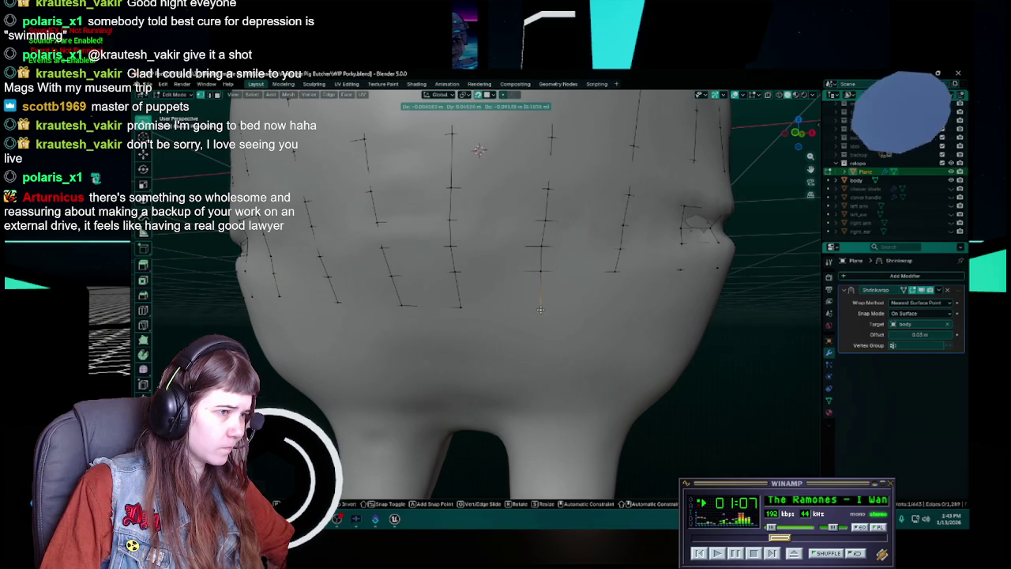
pyautogui.click(540, 308)
pyautogui.hotkey('ctrl', 's')
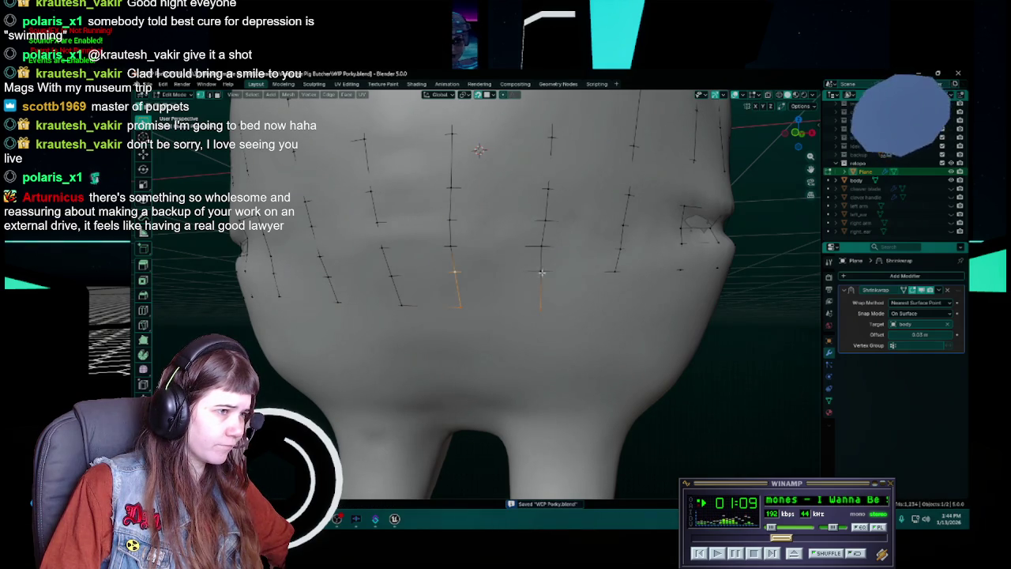
# Step: Move the chosen jaw vertices into place and save WIP Porky.blend
pyautogui.moveTo(600, 325); pyautogui.dragTo(488, 304, button='middle')
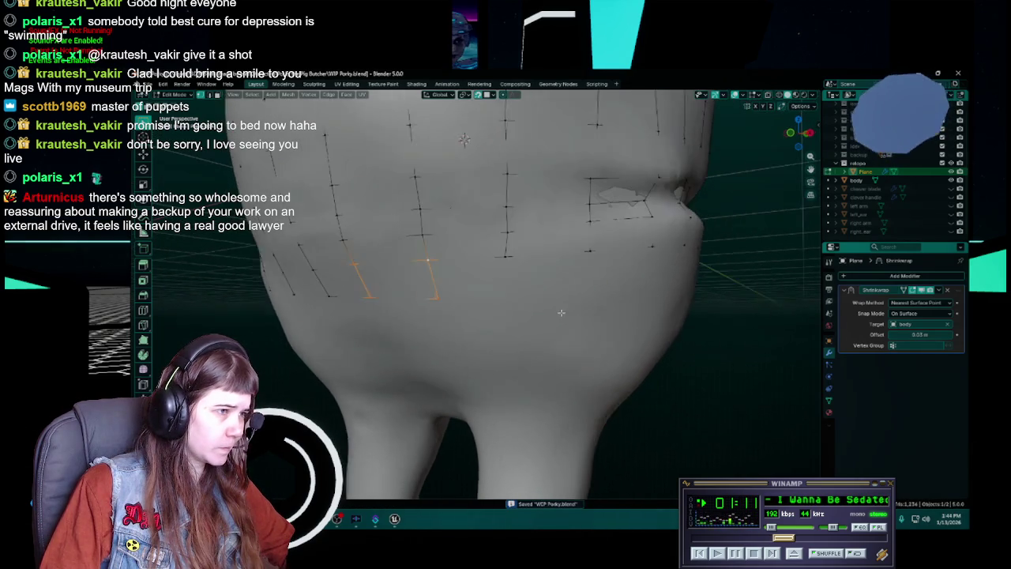
pyautogui.moveTo(488, 257); pyautogui.dragTo(513, 292, button='middle')
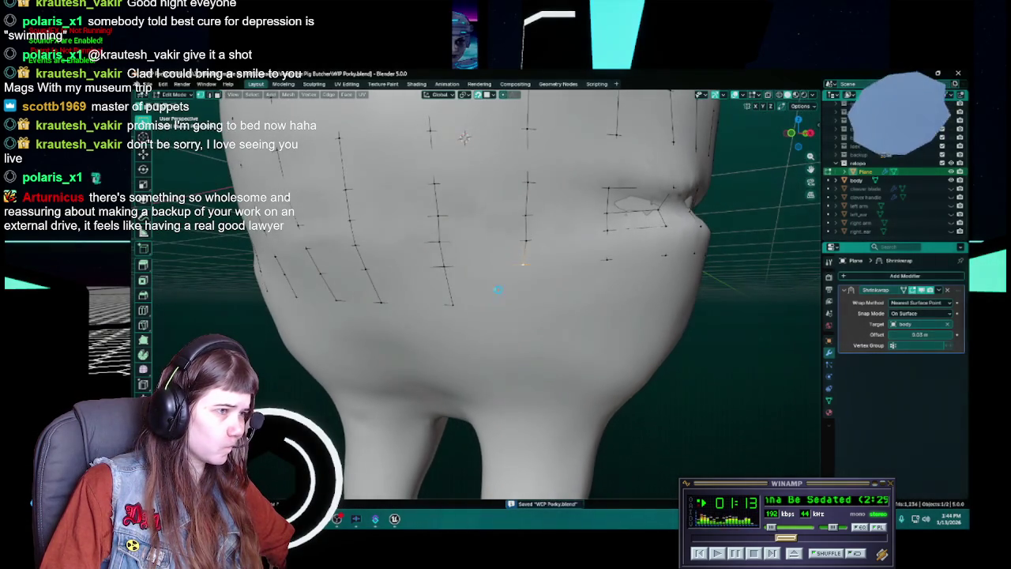
pyautogui.press('g')
pyautogui.click(521, 307)
pyautogui.hotkey('ctrl', 's')
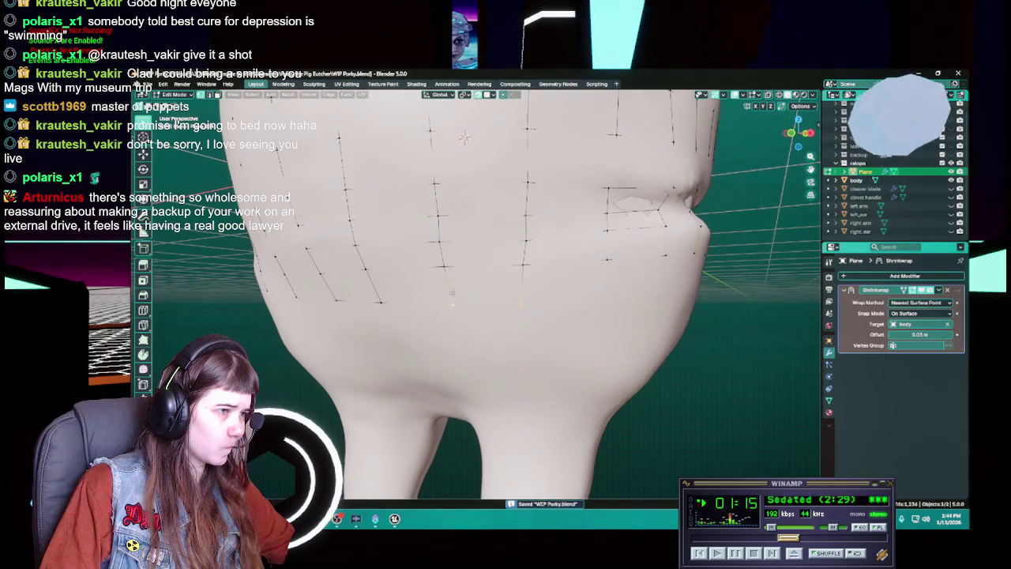
# Step: Reposition several vertices along the lower jaw and chin, saving as you go
pyautogui.moveTo(534, 283); pyautogui.dragTo(557, 255, button='middle')
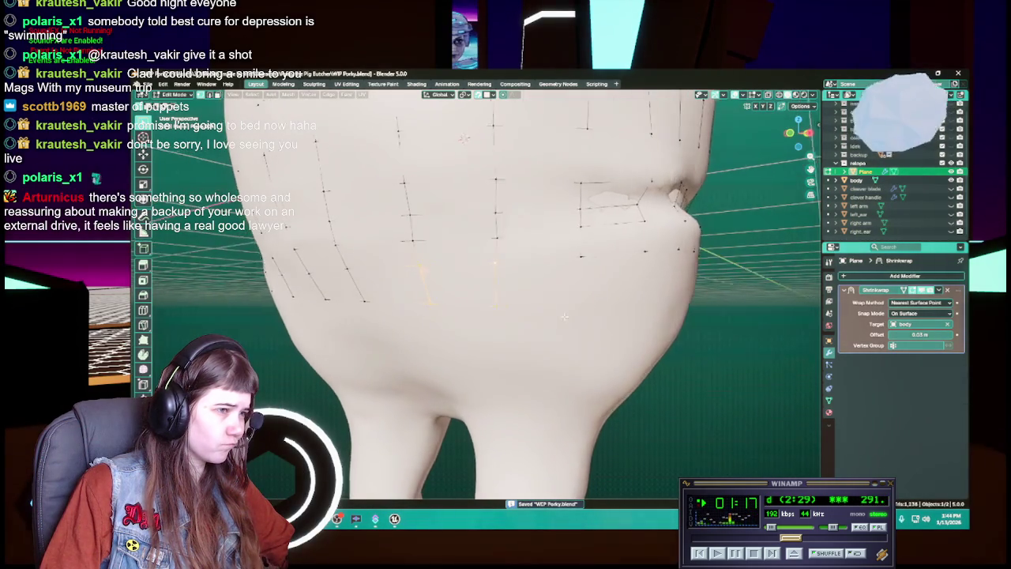
pyautogui.press('g')
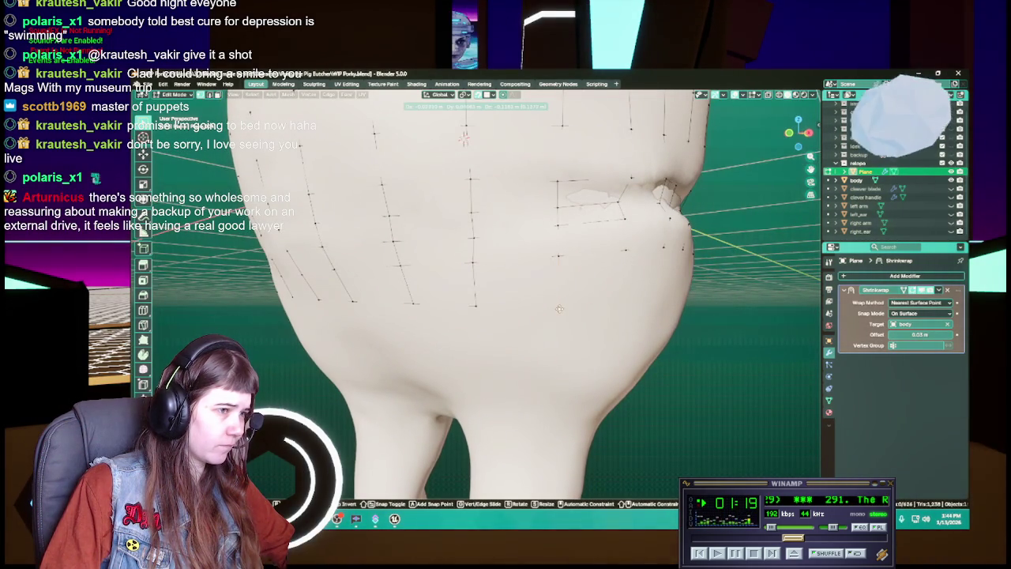
pyautogui.click(557, 308)
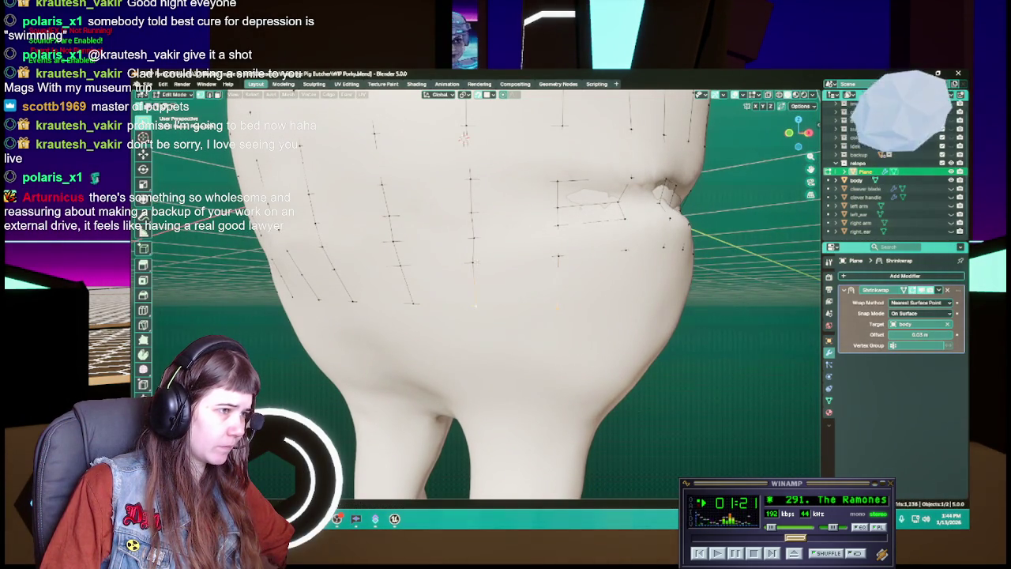
pyautogui.moveTo(583, 315); pyautogui.dragTo(551, 320, button='middle')
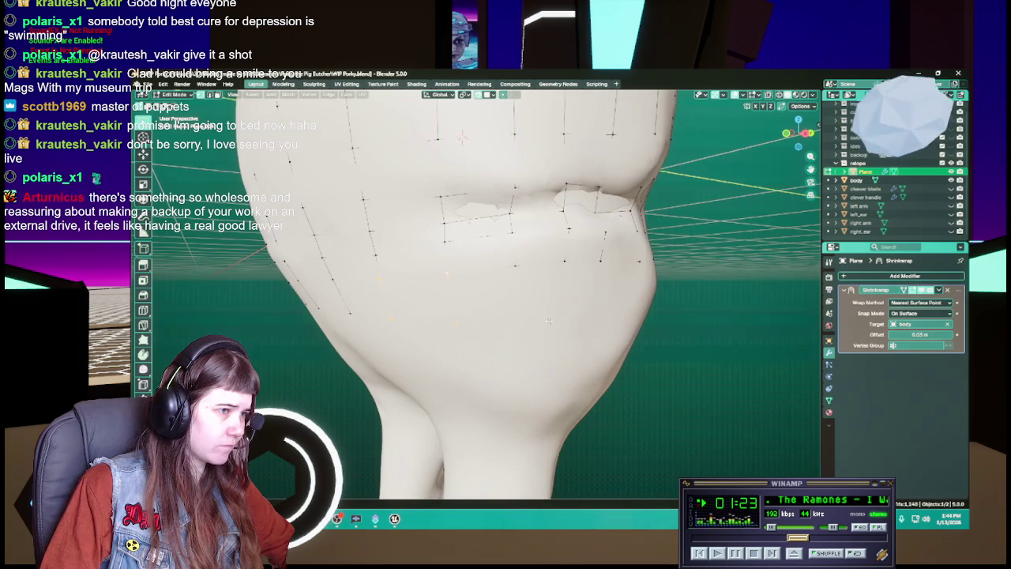
pyautogui.moveTo(447, 274); pyautogui.dragTo(519, 294, button='middle')
pyautogui.press('g')
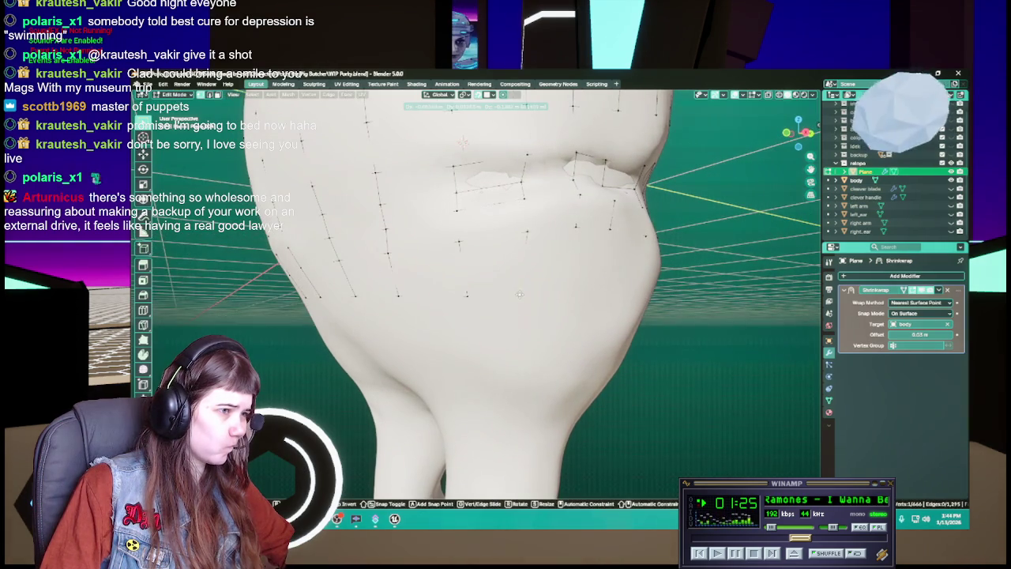
pyautogui.click(526, 296)
pyautogui.hotkey('ctrl', 's')
pyautogui.moveTo(526, 295); pyautogui.dragTo(515, 255, button='middle')
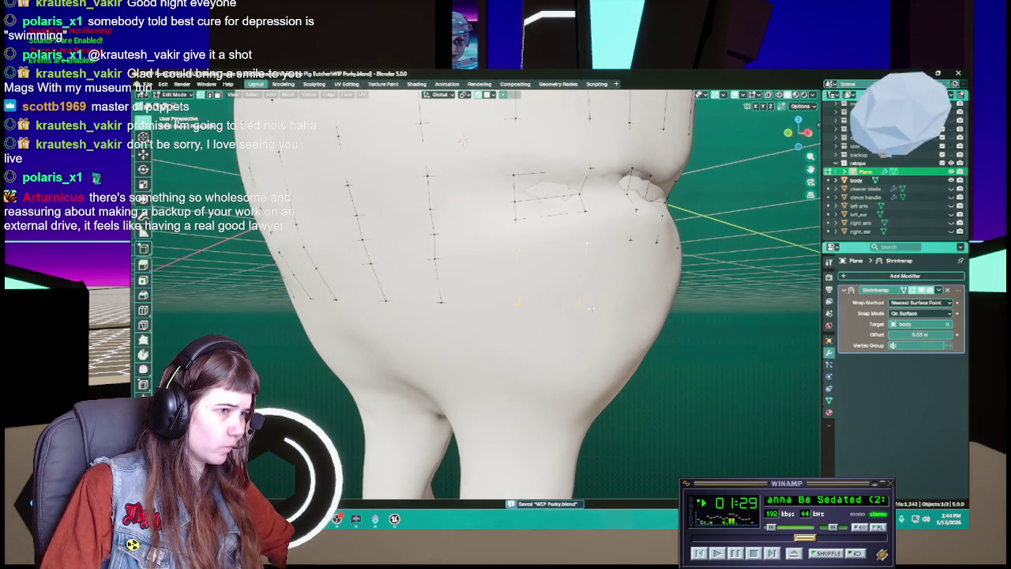
pyautogui.press('g')
pyautogui.click(583, 308)
pyautogui.moveTo(583, 308)
pyautogui.mouseDown(button='middle')
pyautogui.moveTo(514, 305)
pyautogui.moveTo(536, 308)
pyautogui.mouseUp(button='middle')
pyautogui.hotkey('ctrl', 's')
# Step: Adjust more chin and jaw vertices one at a time onto the sculpt surface
pyautogui.press('g')
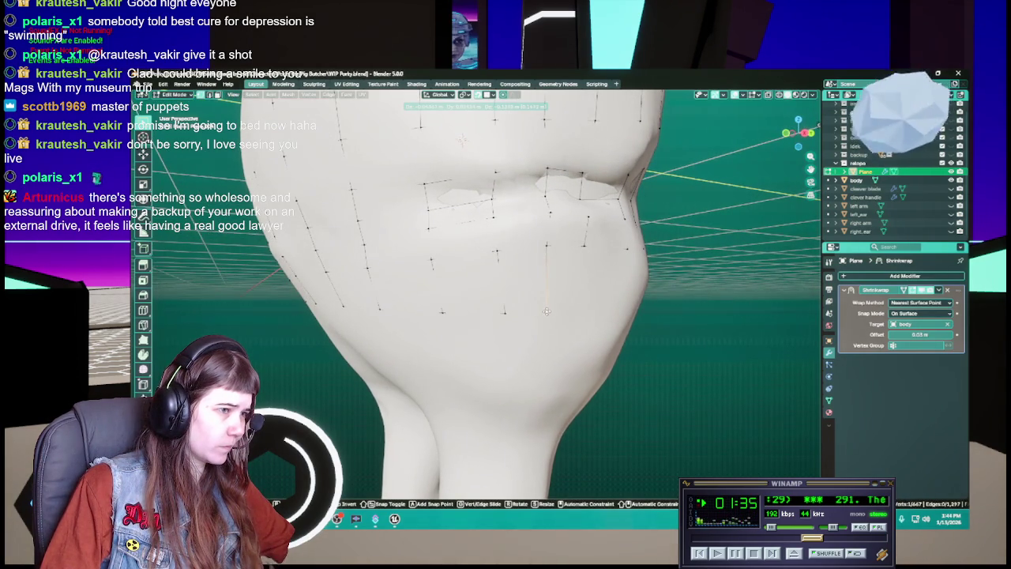
pyautogui.click(545, 310)
pyautogui.click(505, 311)
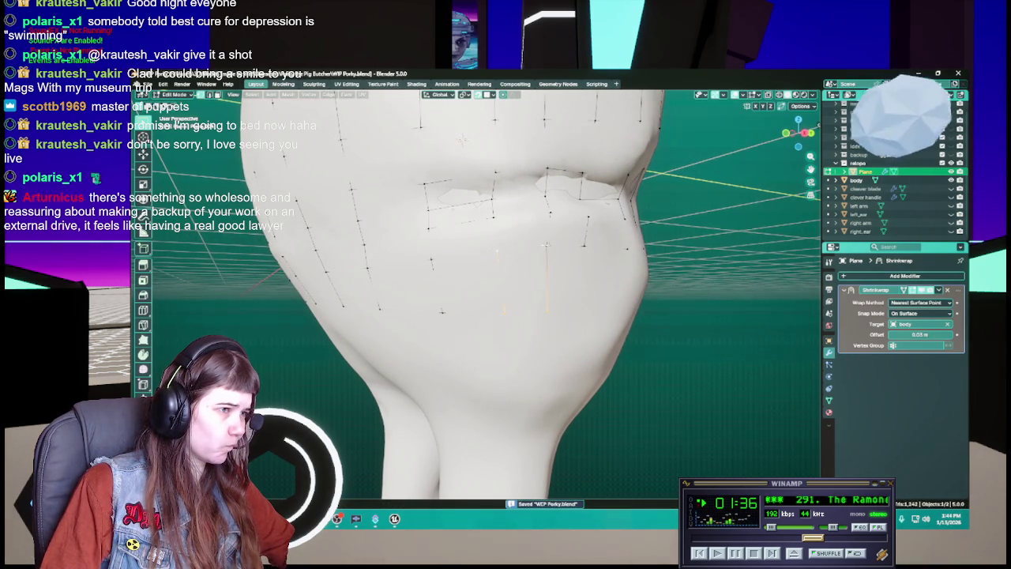
pyautogui.moveTo(555, 264); pyautogui.dragTo(518, 291, button='middle')
pyautogui.press('g')
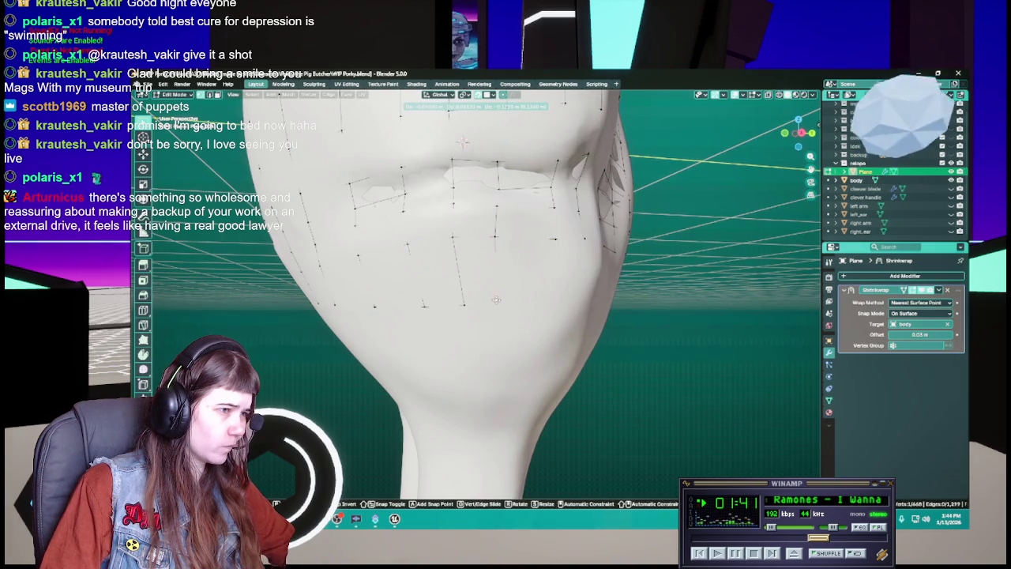
pyautogui.click(497, 301)
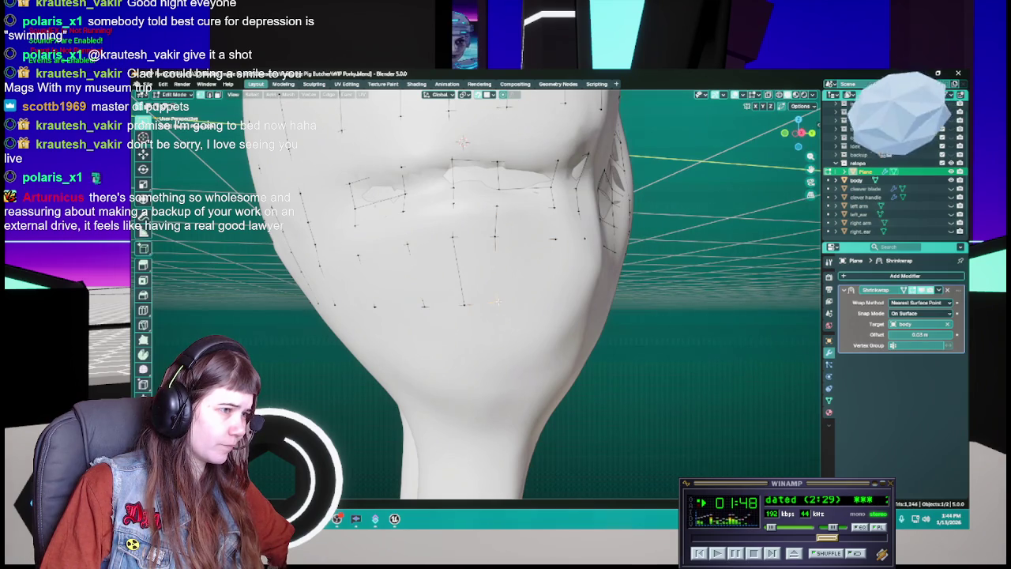
pyautogui.press('g')
pyautogui.click(498, 302)
pyautogui.moveTo(498, 301); pyautogui.dragTo(452, 317, button='middle')
pyautogui.hotkey('ctrl', 's')
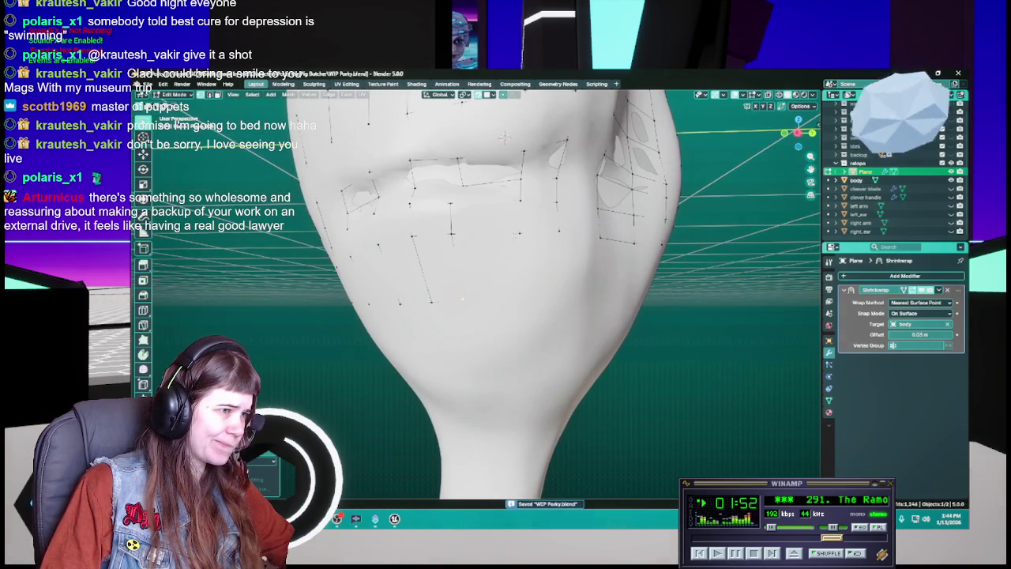
pyautogui.press('g')
pyautogui.click(514, 297)
pyautogui.hotkey('ctrl', 's')
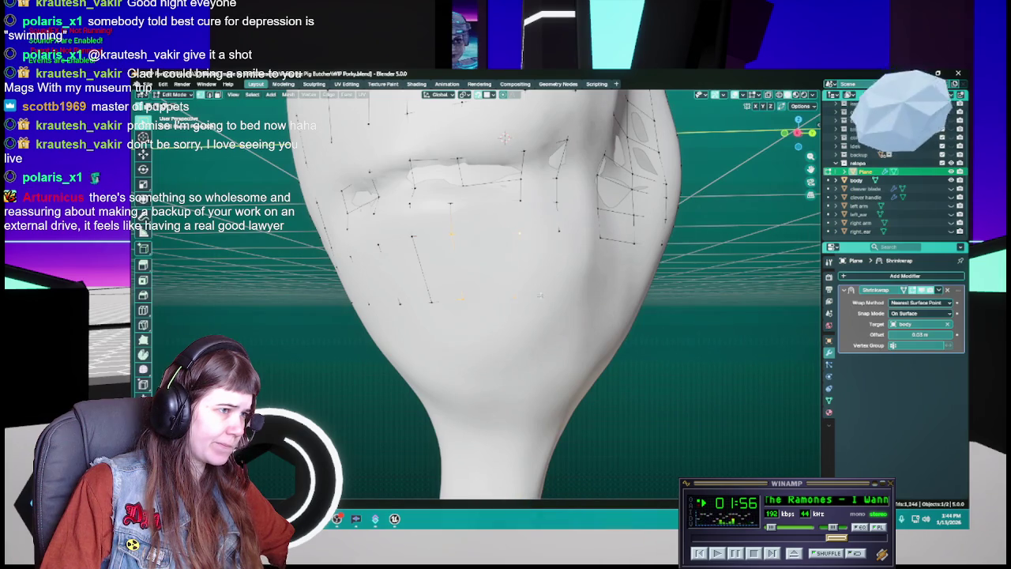
# Step: Move vertices near the lips and on the lip strip down the side of the jaw
pyautogui.press('g')
pyautogui.click(514, 297)
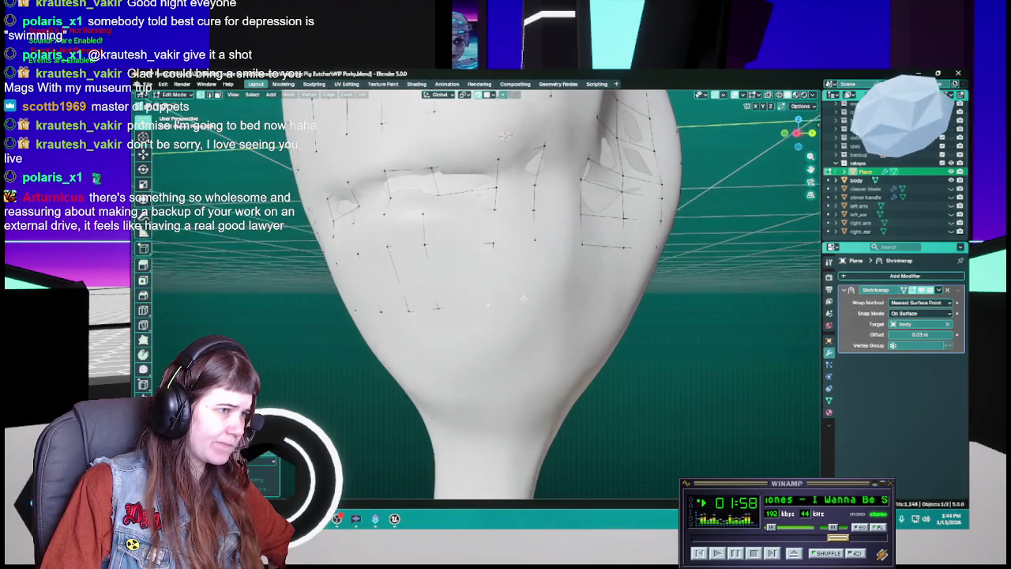
pyautogui.moveTo(514, 297); pyautogui.dragTo(530, 124, button='middle')
pyautogui.hotkey('ctrl', 's')
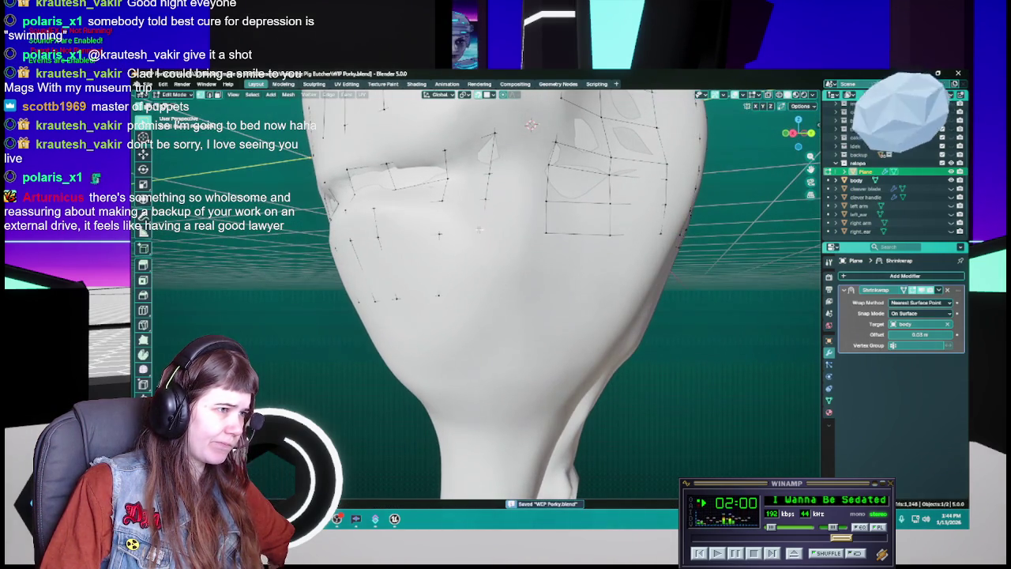
pyautogui.press('g')
pyautogui.click(476, 290)
pyautogui.hotkey('ctrl', 's')
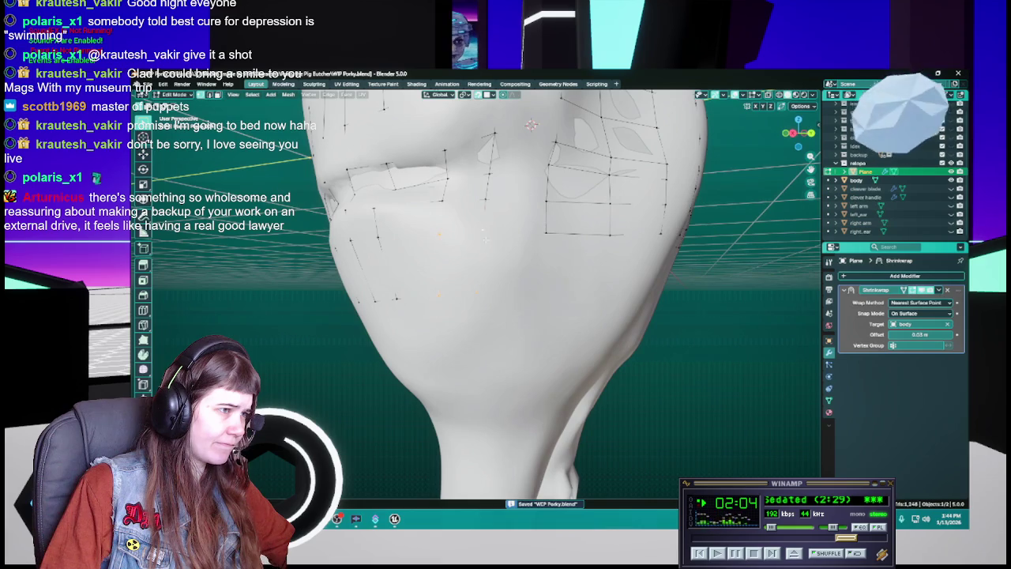
pyautogui.moveTo(477, 290); pyautogui.dragTo(515, 276, button='middle')
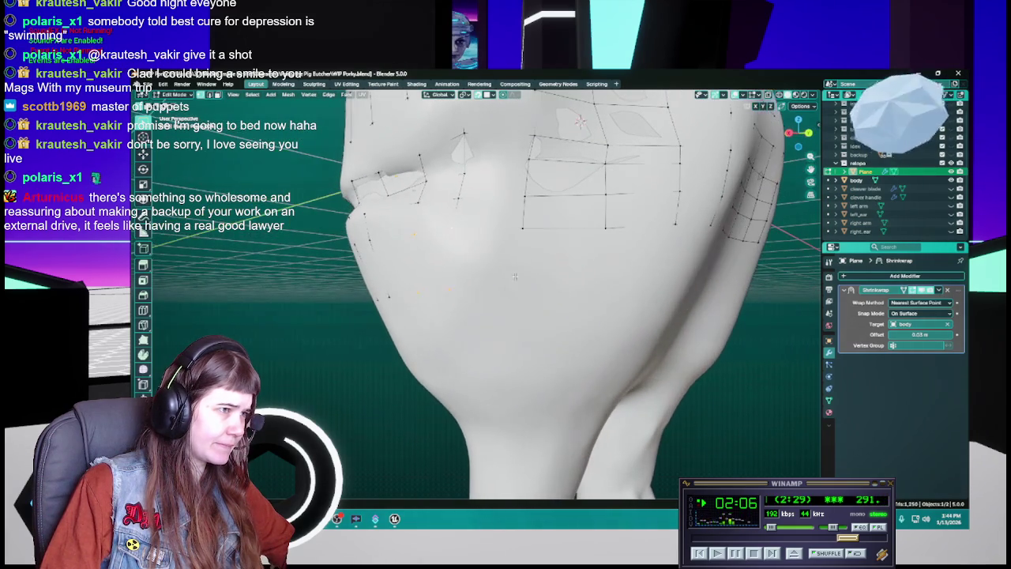
pyautogui.press('g')
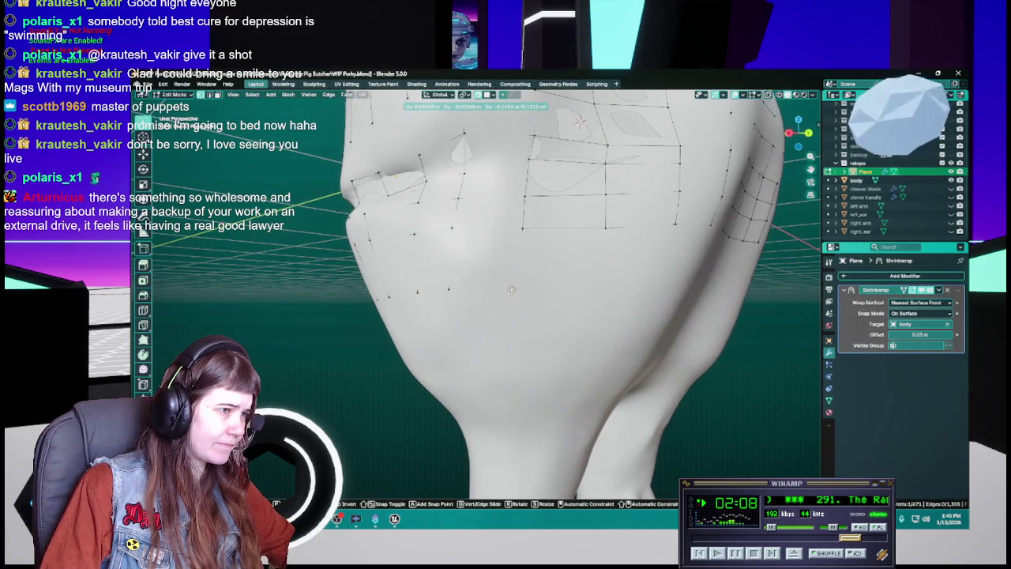
pyautogui.click(514, 288)
pyautogui.hotkey('ctrl', 's')
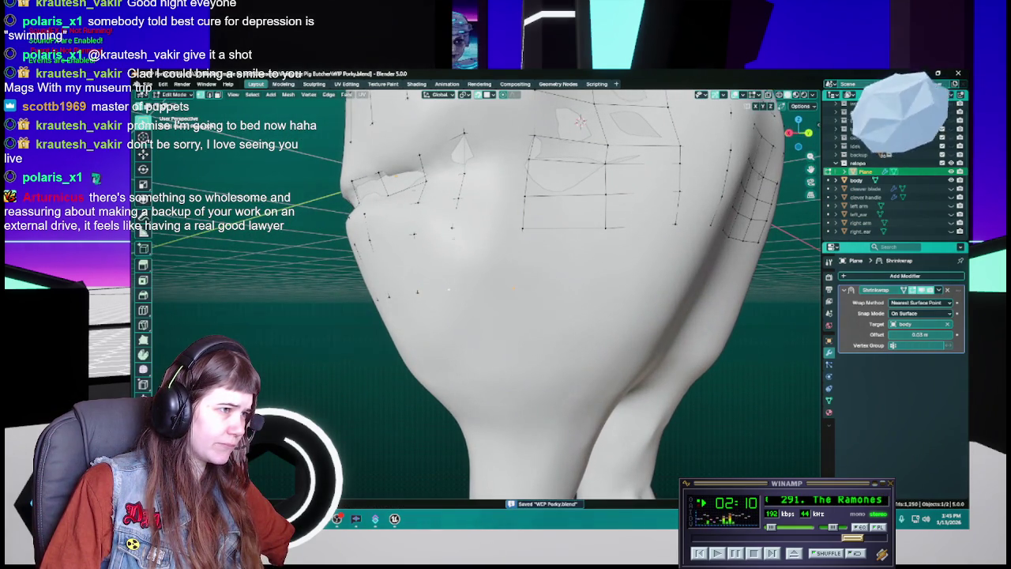
# Step: Shift the chosen vertices toward the under-jaw and save the file
pyautogui.moveTo(521, 288); pyautogui.dragTo(510, 292, button='middle')
pyautogui.press('g')
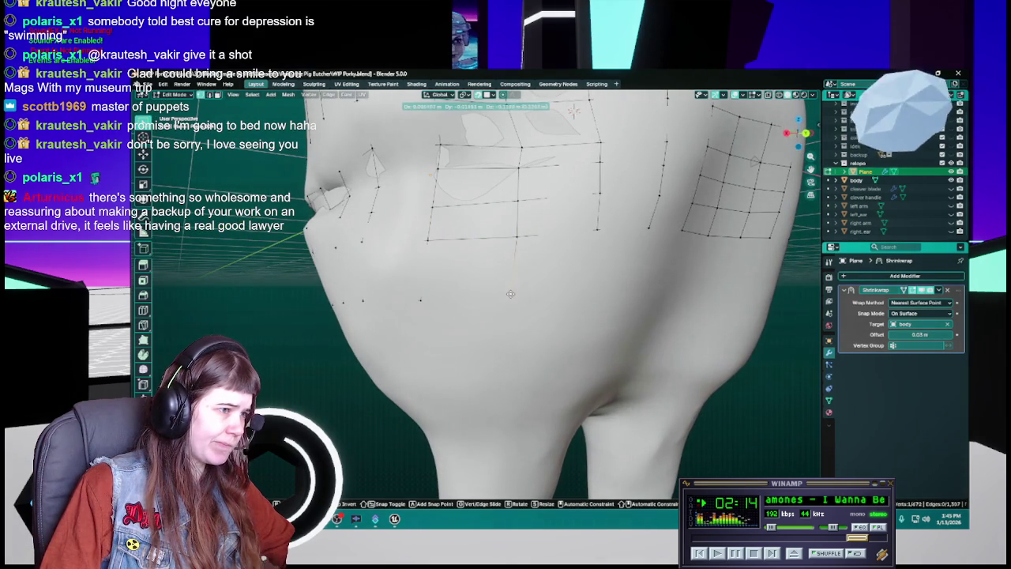
pyautogui.click(510, 298)
pyautogui.hotkey('ctrl', 's')
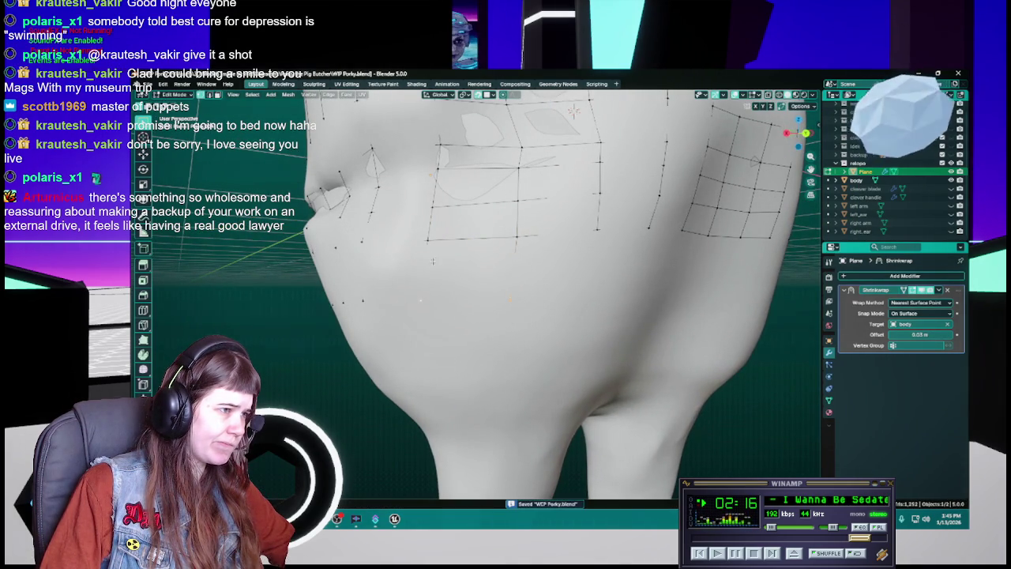
pyautogui.moveTo(513, 241); pyautogui.dragTo(547, 216, button='middle')
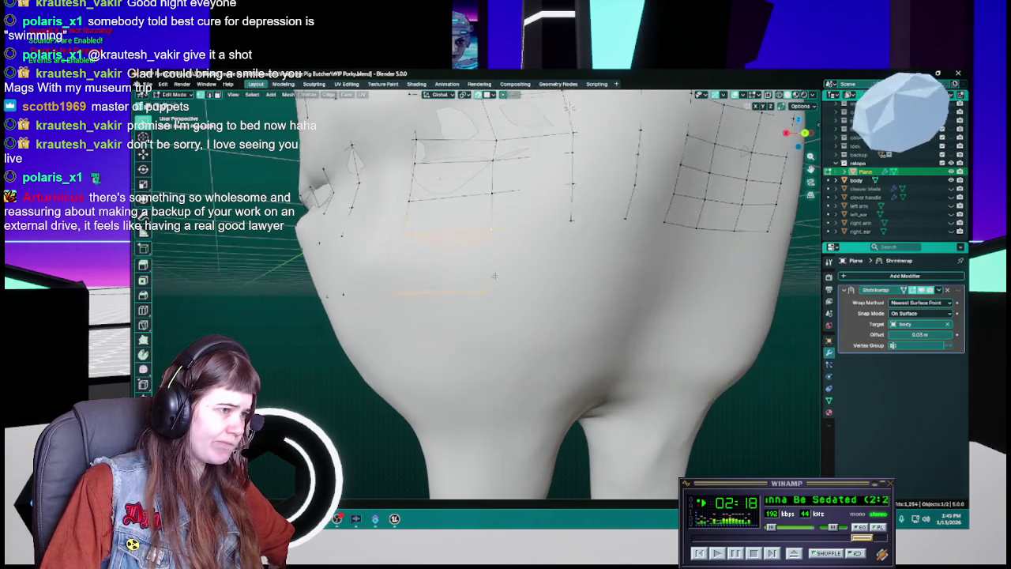
pyautogui.press('g')
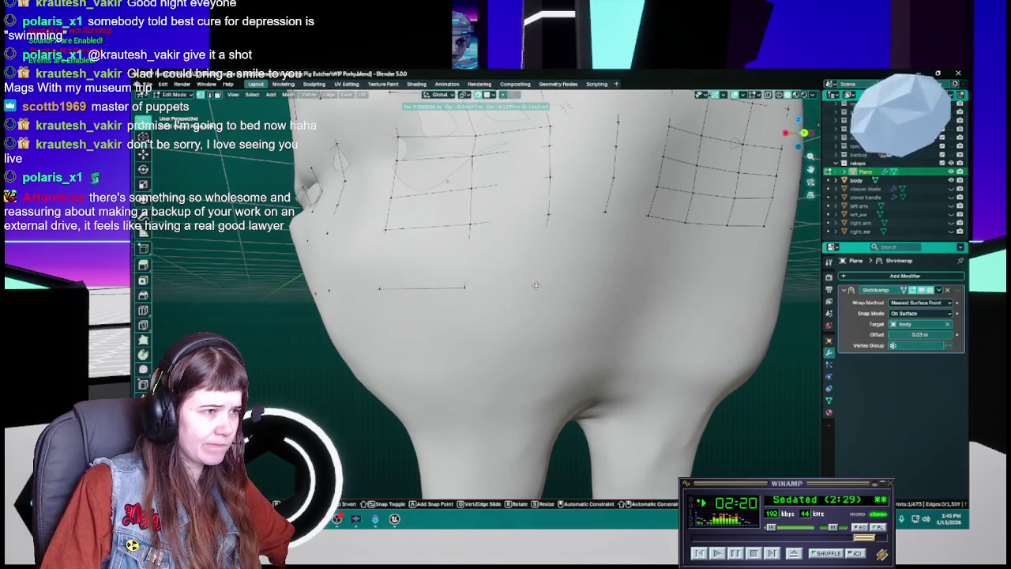
pyautogui.press('Escape')
pyautogui.hotkey('ctrl', 's')
# Step: Extrude three new edges from the under-jaw strip's end vertex down across the jaw
pyautogui.click(465, 288)
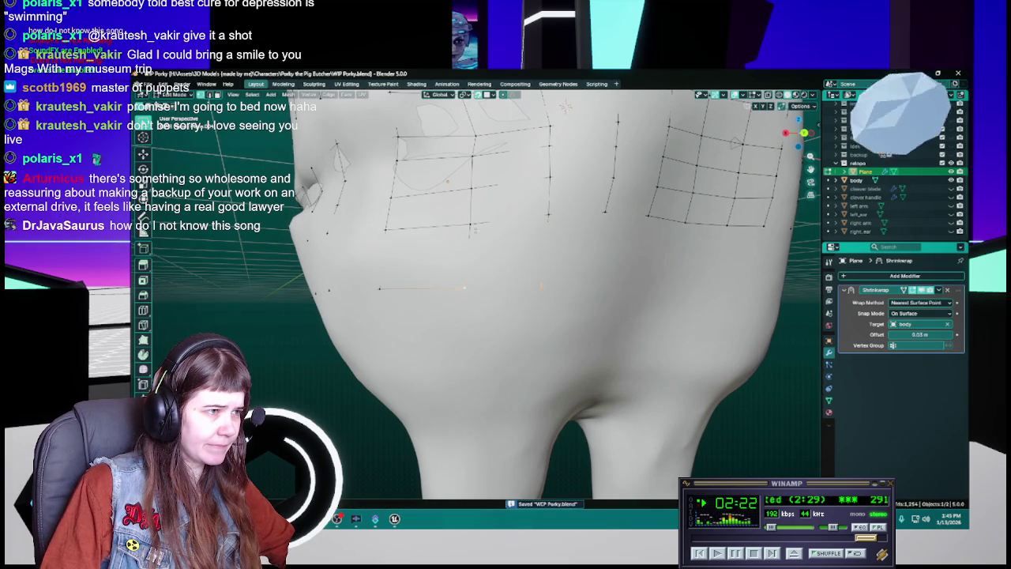
pyautogui.moveTo(547, 211); pyautogui.dragTo(507, 281, button='middle')
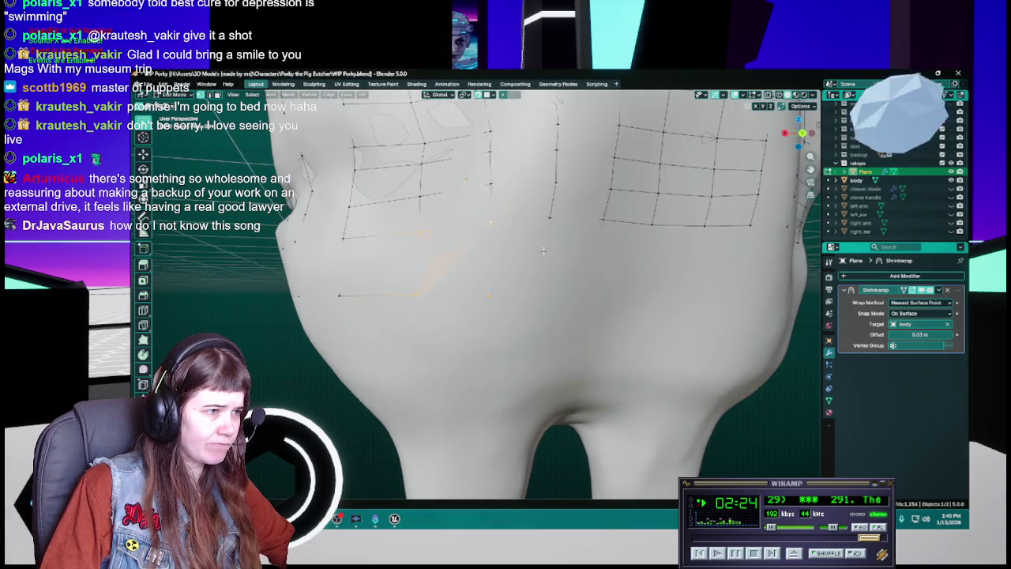
pyautogui.click(544, 214)
pyautogui.press('e')
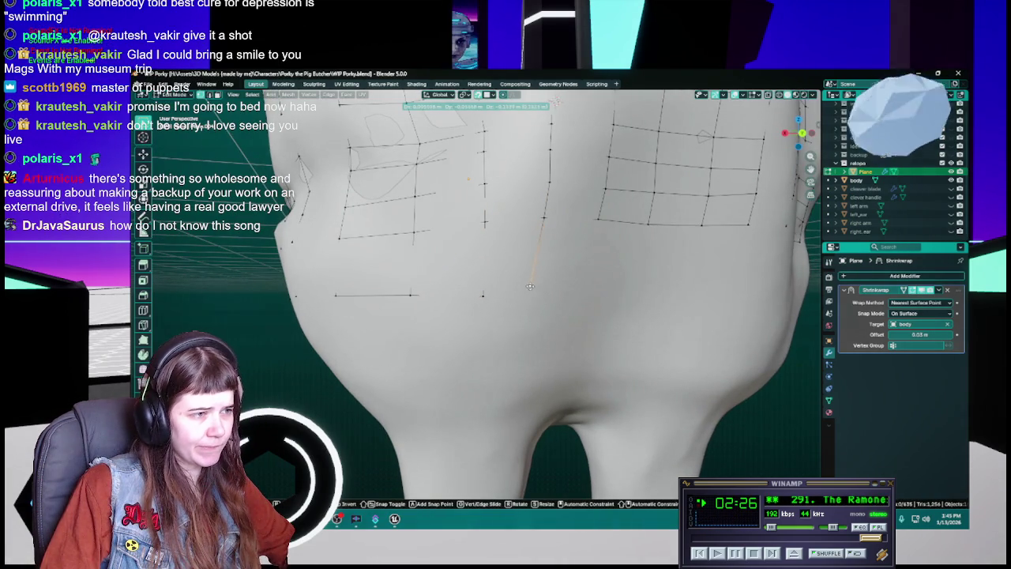
pyautogui.click(535, 294)
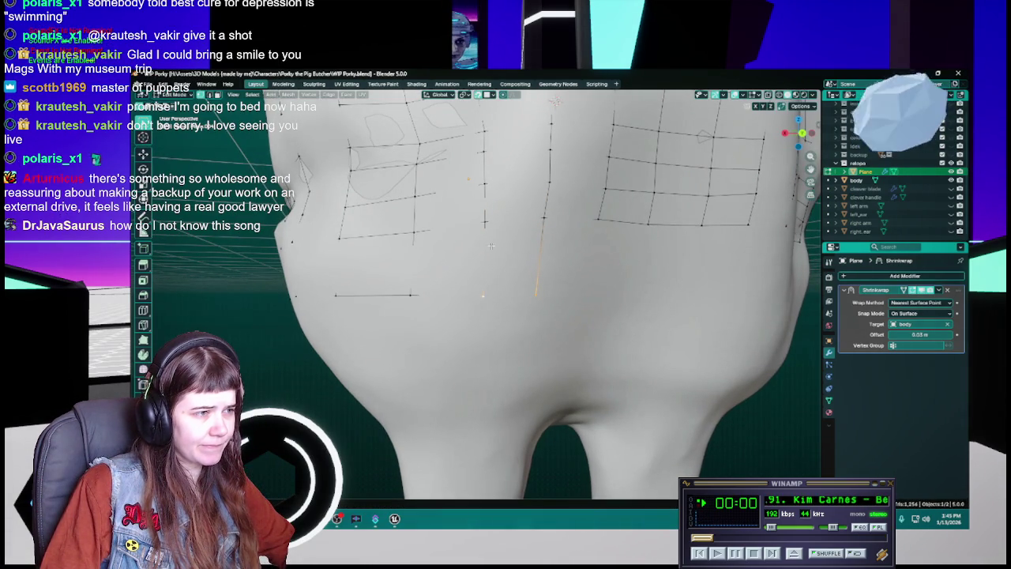
pyautogui.moveTo(559, 284); pyautogui.dragTo(462, 290, button='middle')
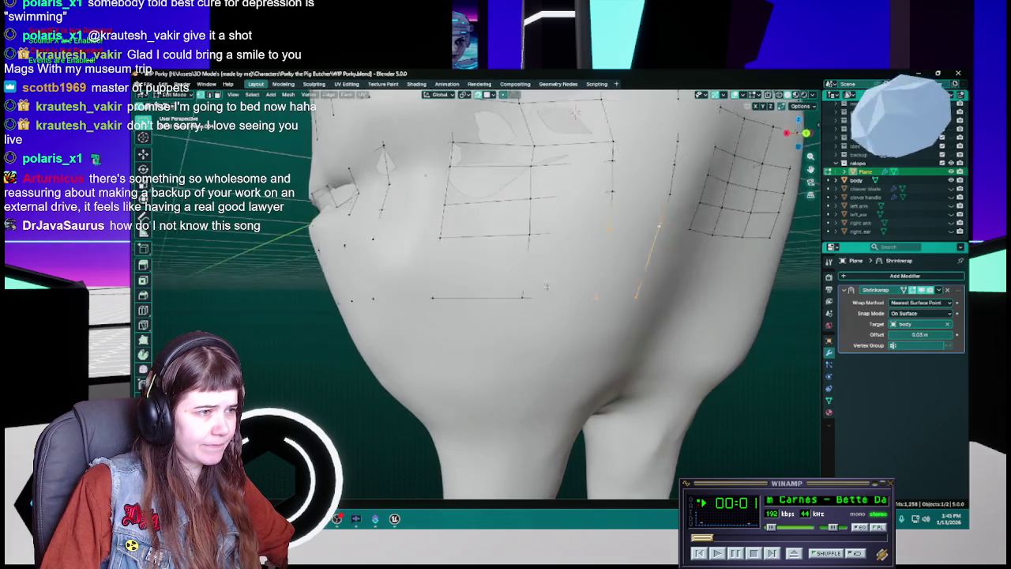
pyautogui.press('e')
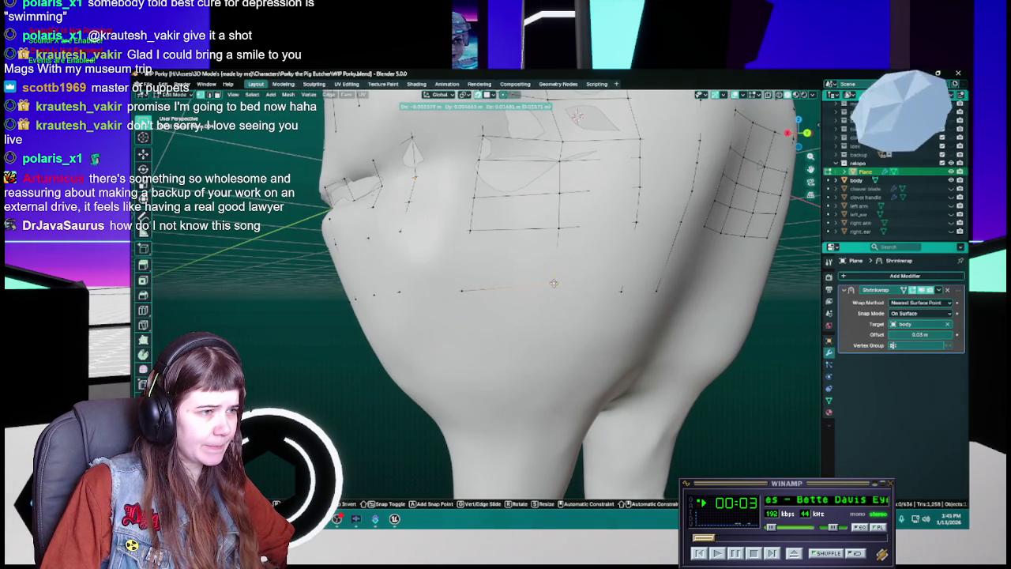
pyautogui.click(555, 284)
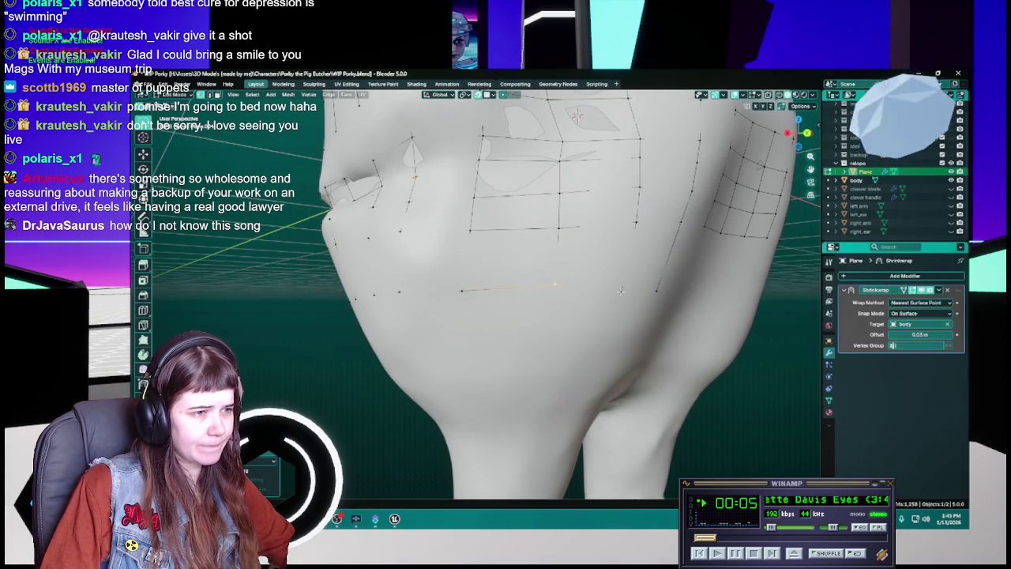
pyautogui.press('e')
pyautogui.click(623, 282)
pyautogui.moveTo(623, 282); pyautogui.dragTo(493, 277, button='middle')
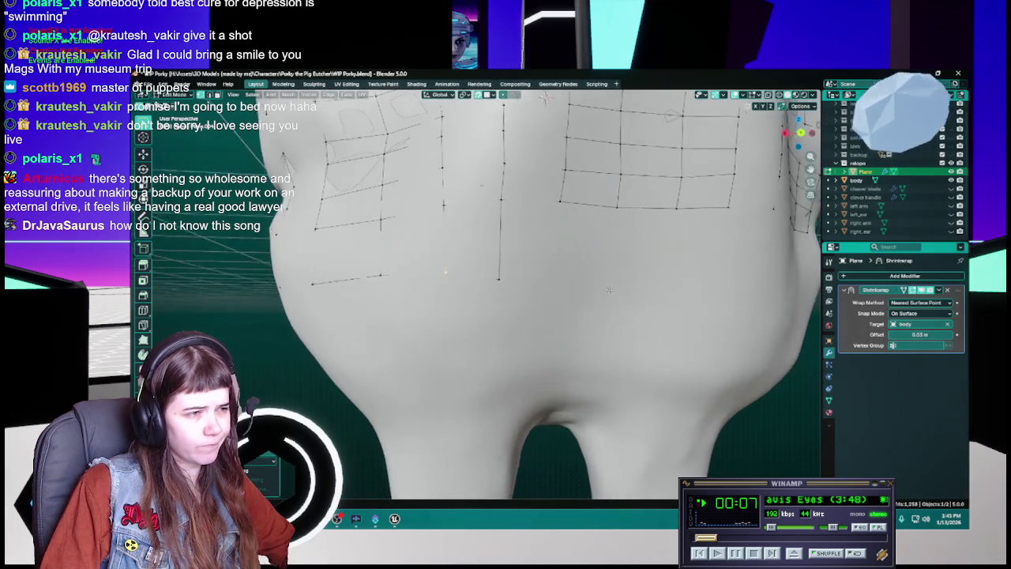
# Step: Extrude a new edge below the grid's bottom row and lower the edges down the jaw
pyautogui.click(492, 279)
pyautogui.press('e')
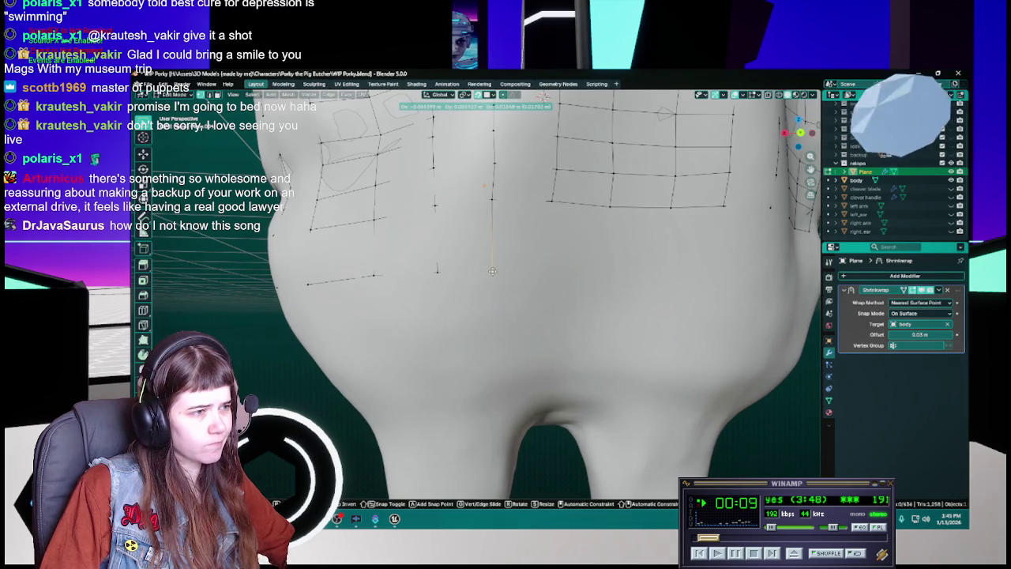
pyautogui.click(492, 269)
pyautogui.moveTo(491, 269); pyautogui.dragTo(520, 283, button='middle')
pyautogui.hotkey('ctrl', 's')
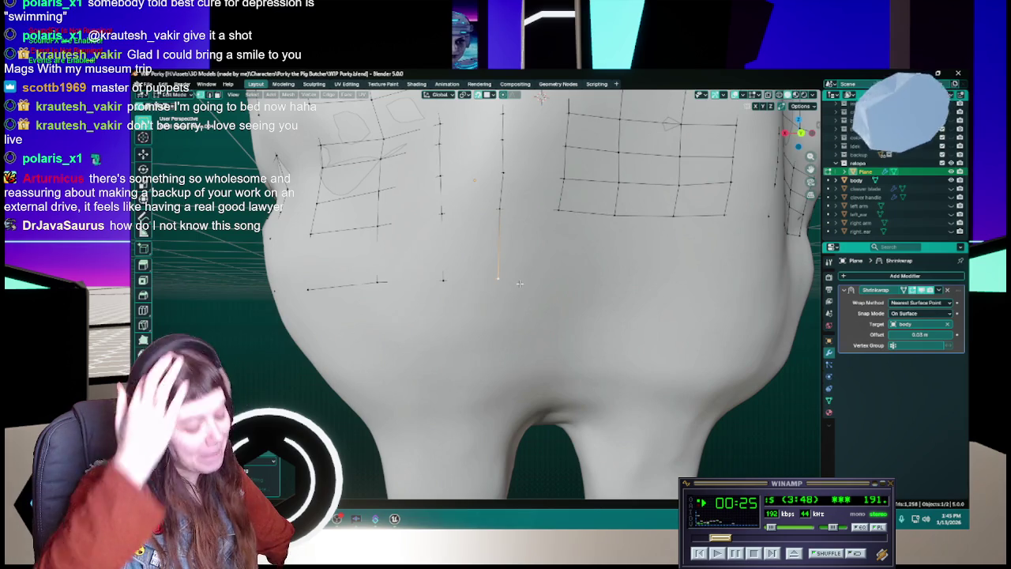
pyautogui.hotkey('ctrl', 's')
pyautogui.moveTo(507, 298); pyautogui.dragTo(523, 230, button='middle')
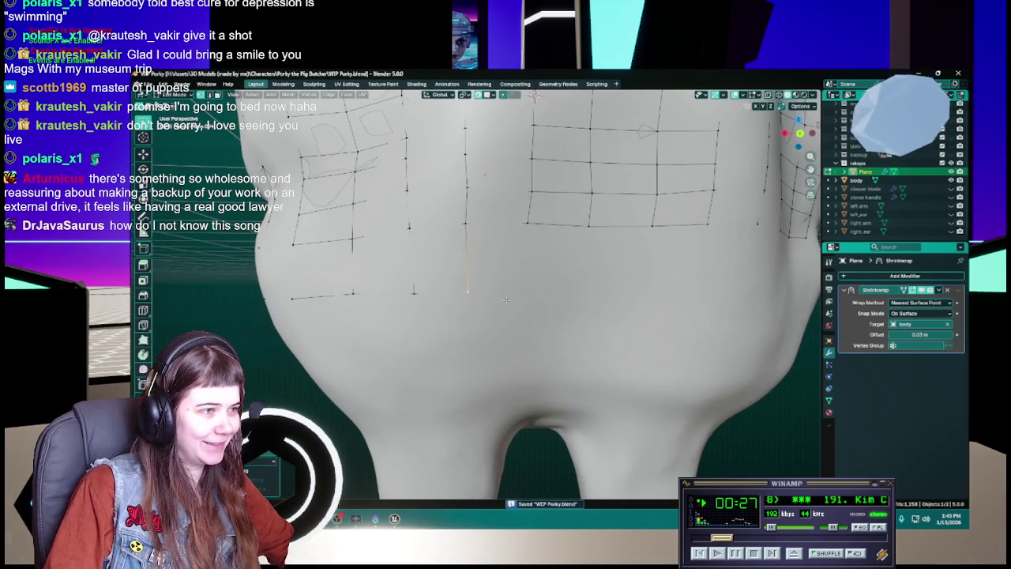
pyautogui.press('g')
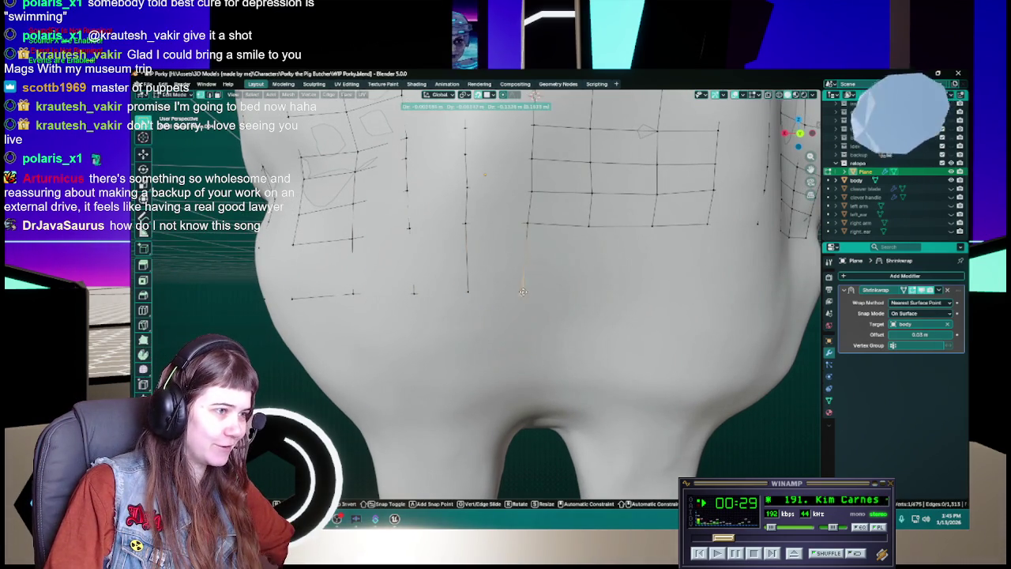
pyautogui.click(473, 291)
pyautogui.hotkey('ctrl', 's')
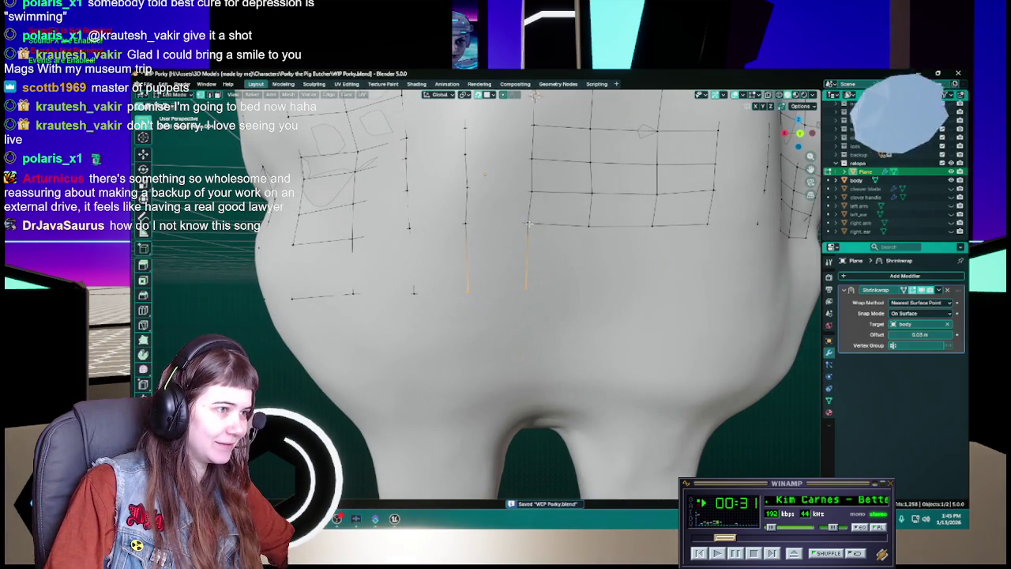
# Step: Select the corner vertices below the grid and fill the lower square with a quad
pyautogui.click(463, 278)
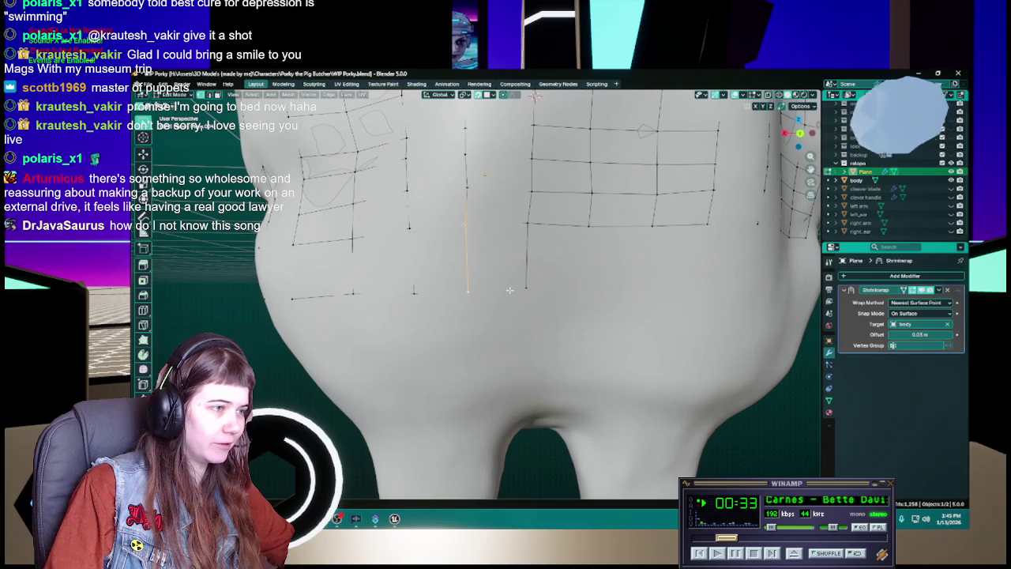
pyautogui.click(526, 223)
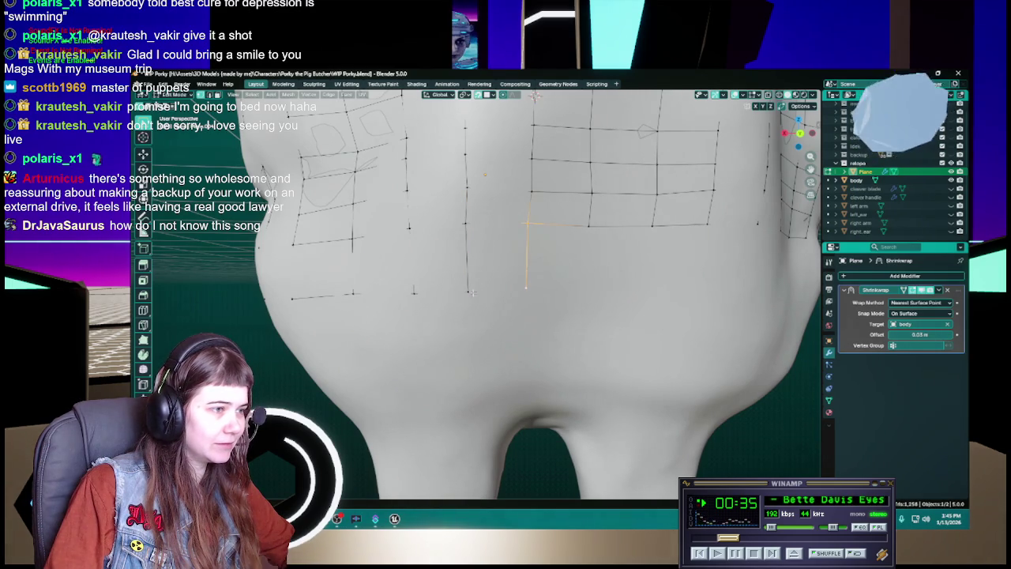
pyautogui.click(526, 288)
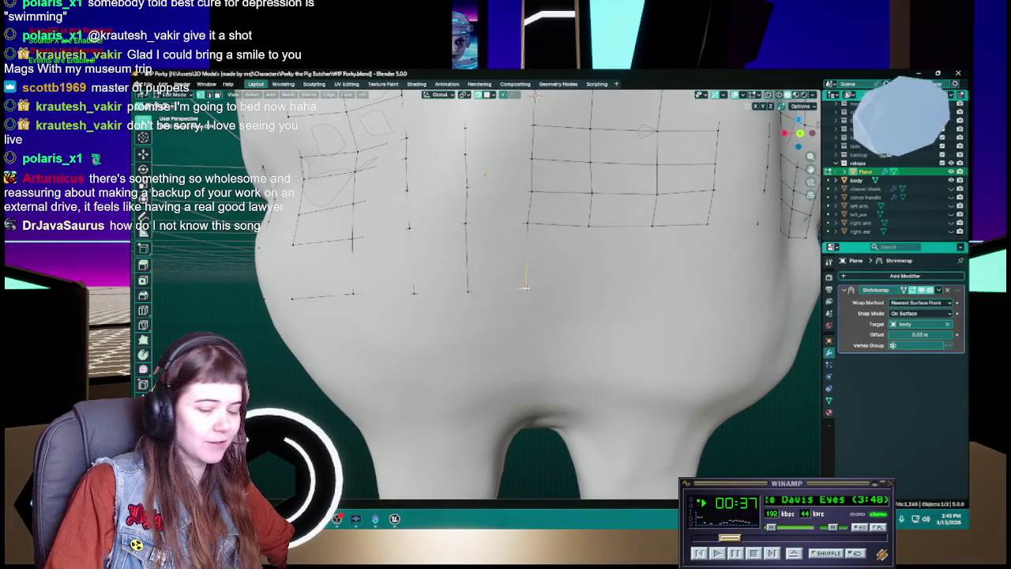
pyautogui.hotkey('ctrl', 's')
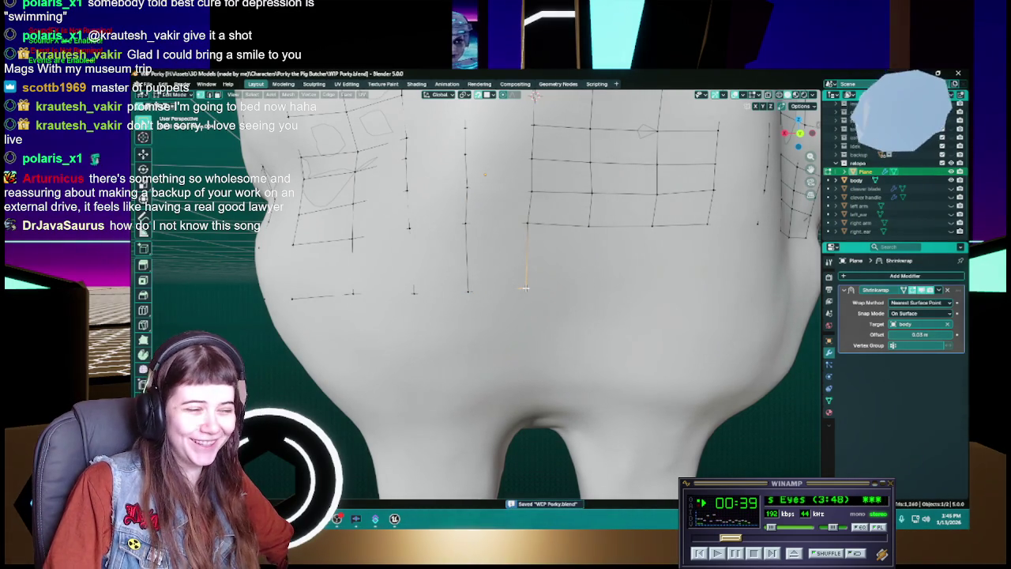
pyautogui.moveTo(525, 287); pyautogui.dragTo(542, 235, button='middle')
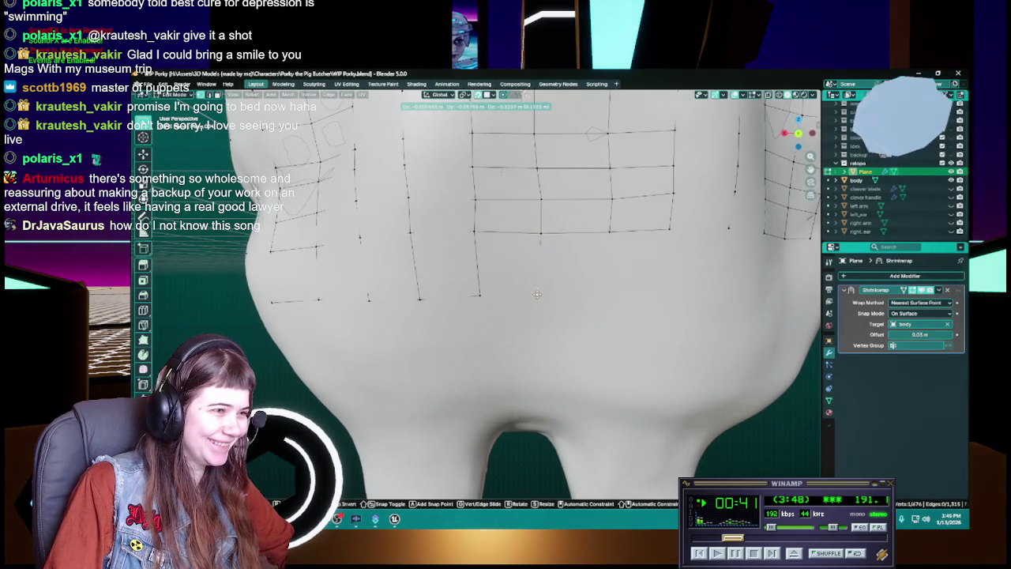
pyautogui.click(478, 232)
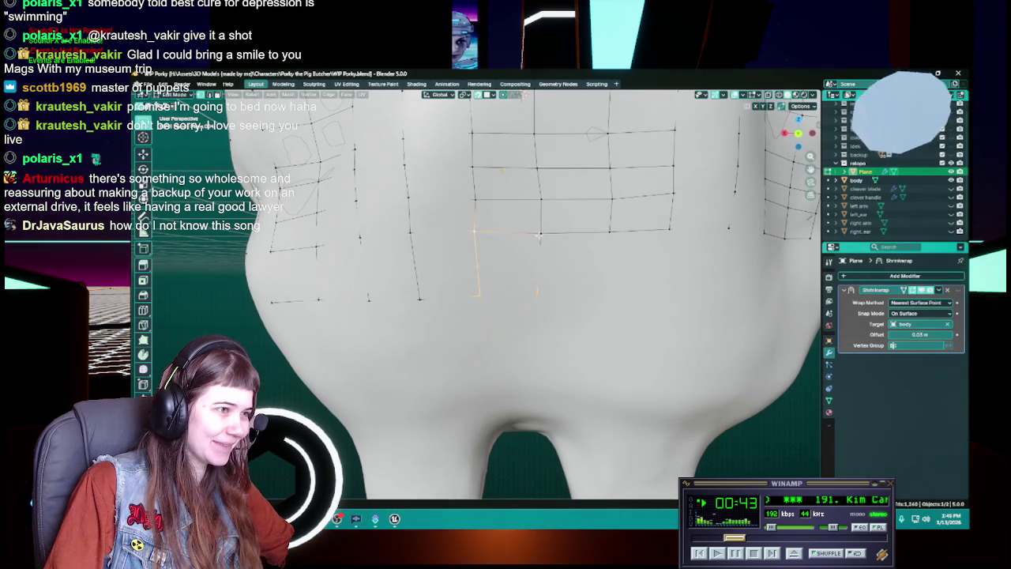
pyautogui.press('f')
pyautogui.click(475, 199)
pyautogui.hotkey('ctrl', 's')
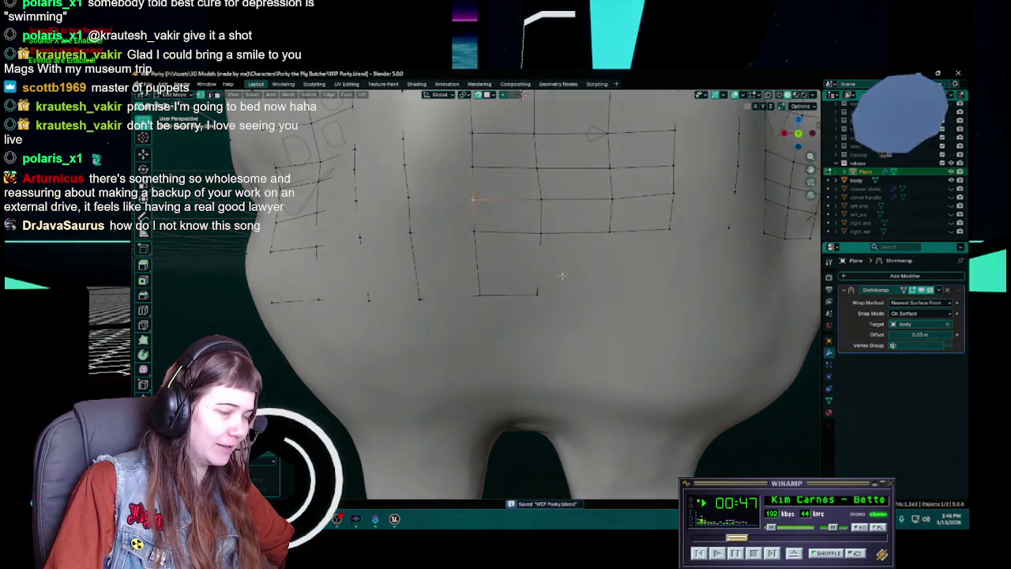
# Step: Extrude the grid's lower-left edge downward and fill it with the upper edge into a face
pyautogui.moveTo(564, 276); pyautogui.dragTo(545, 280, button='middle')
pyautogui.click(585, 229)
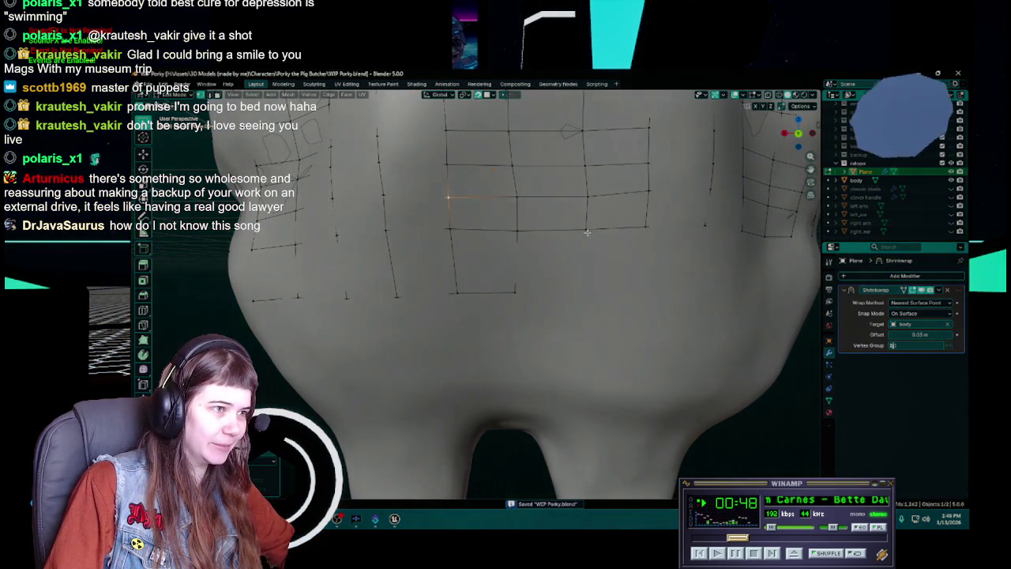
pyautogui.click(510, 291)
pyautogui.moveTo(510, 291)
pyautogui.mouseDown(button='middle')
pyautogui.moveTo(497, 290)
pyautogui.moveTo(498, 242)
pyautogui.mouseUp(button='middle')
pyautogui.press('e')
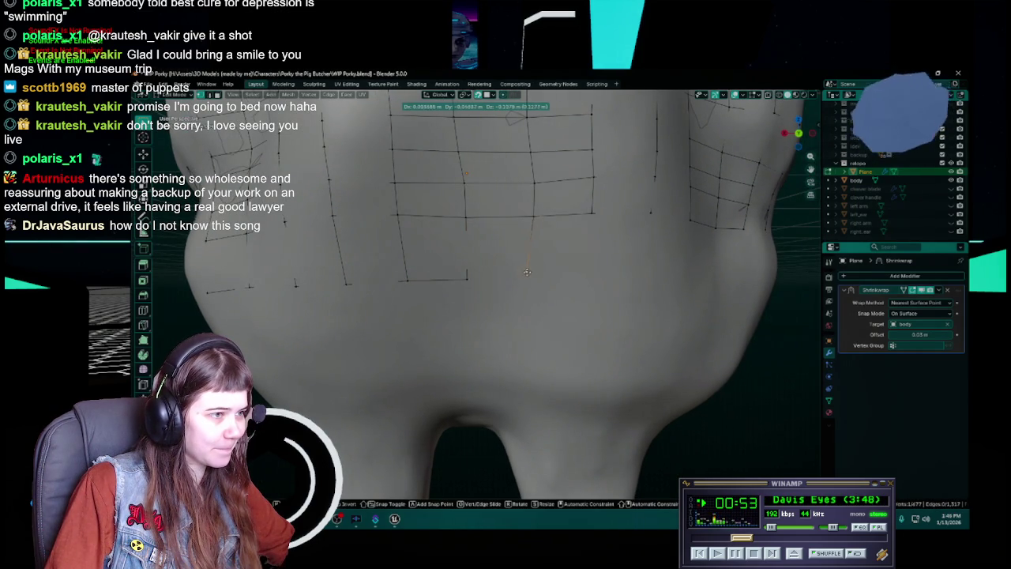
pyautogui.click(530, 278)
pyautogui.keyDown('shift'); pyautogui.click(537, 215); pyautogui.keyUp('shift')
pyautogui.hotkey('ctrl', 's')
pyautogui.press('f')
# Step: Move the new face's lower-right vertex lower on the jaw
pyautogui.click(531, 278)
pyautogui.moveTo(530, 278); pyautogui.dragTo(553, 242, button='middle')
pyautogui.press('g')
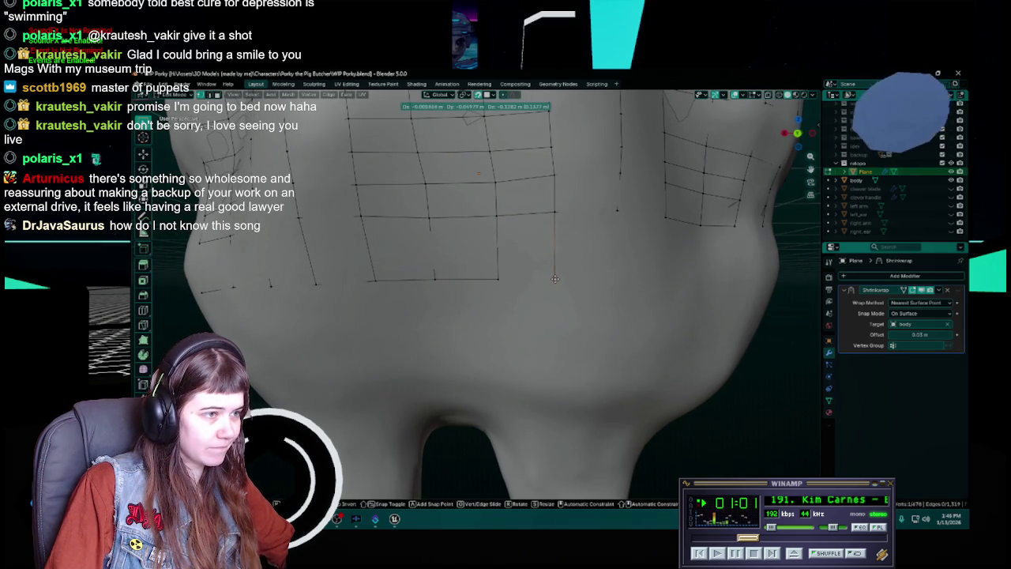
pyautogui.click(551, 278)
pyautogui.hotkey('ctrl', 's')
# Step: Extrude a new edge from the grid's bottom corner vertex along the jaw
pyautogui.click(495, 279)
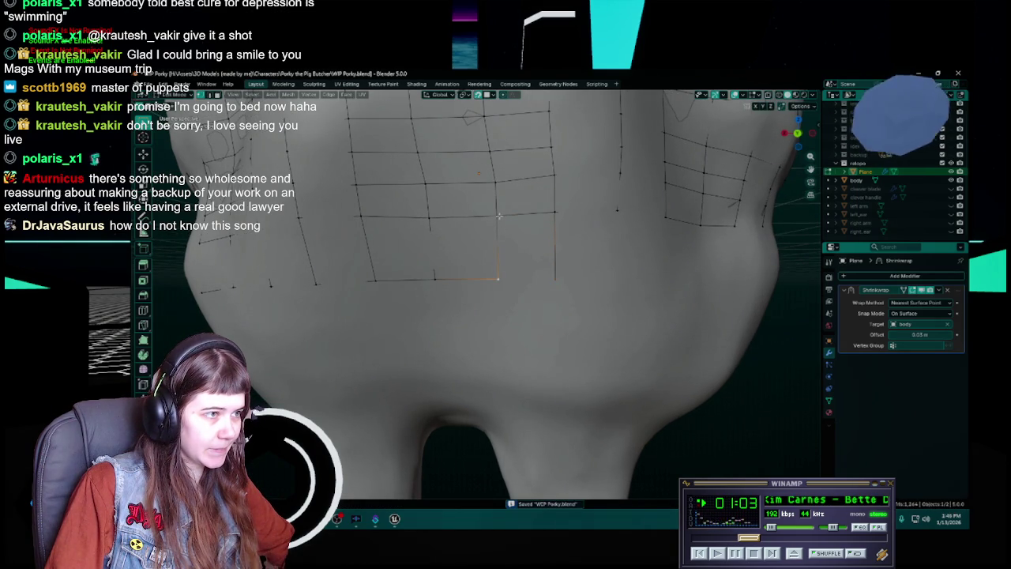
pyautogui.press('e')
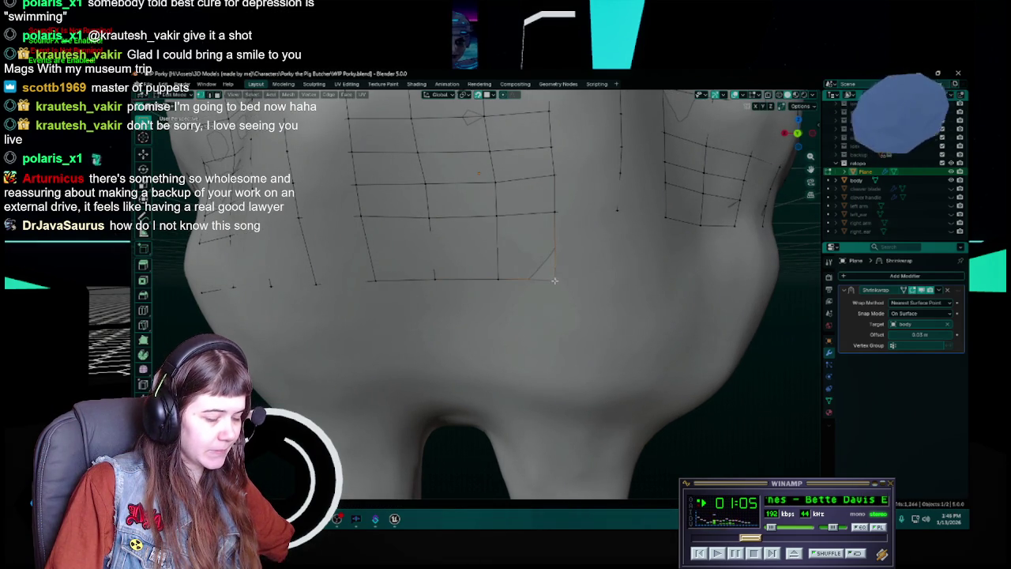
pyautogui.click(556, 276)
pyautogui.hotkey('ctrl', 's')
pyautogui.moveTo(556, 277); pyautogui.dragTo(519, 271, button='middle')
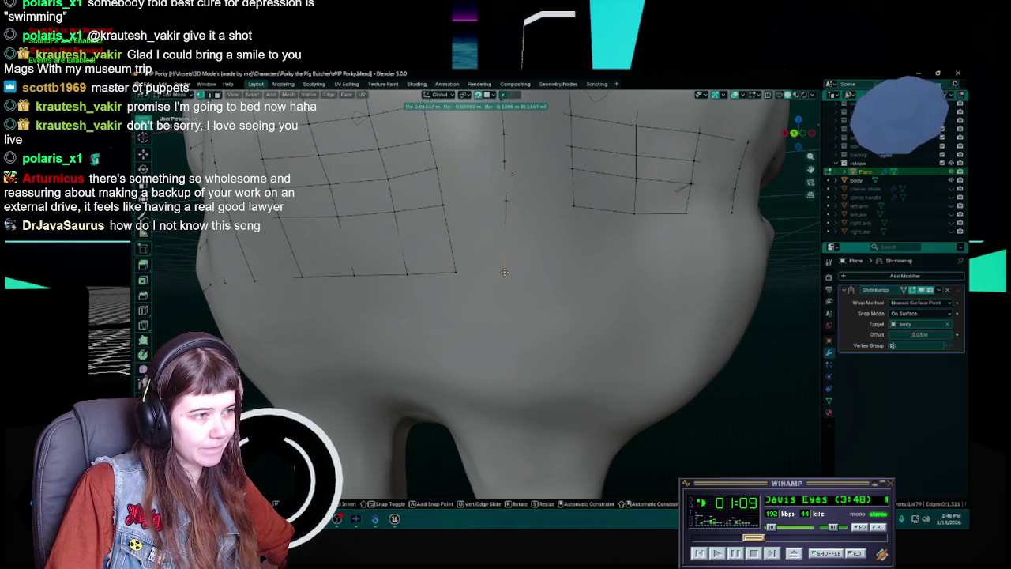
# Step: Extrude down from the grid corner toward the cheek and close the three edges into a quad
pyautogui.click(461, 274)
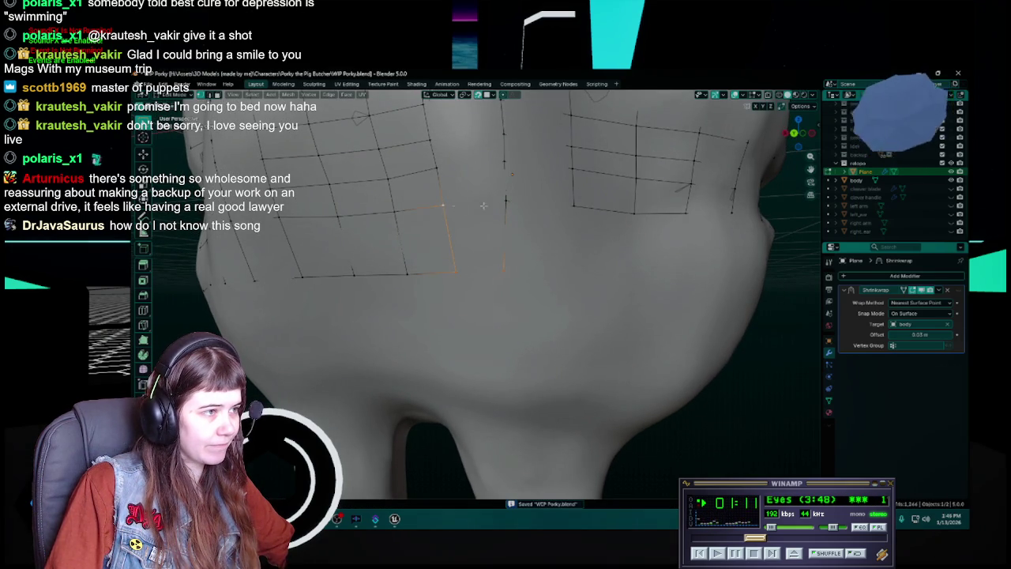
pyautogui.moveTo(505, 200); pyautogui.dragTo(454, 209, button='middle')
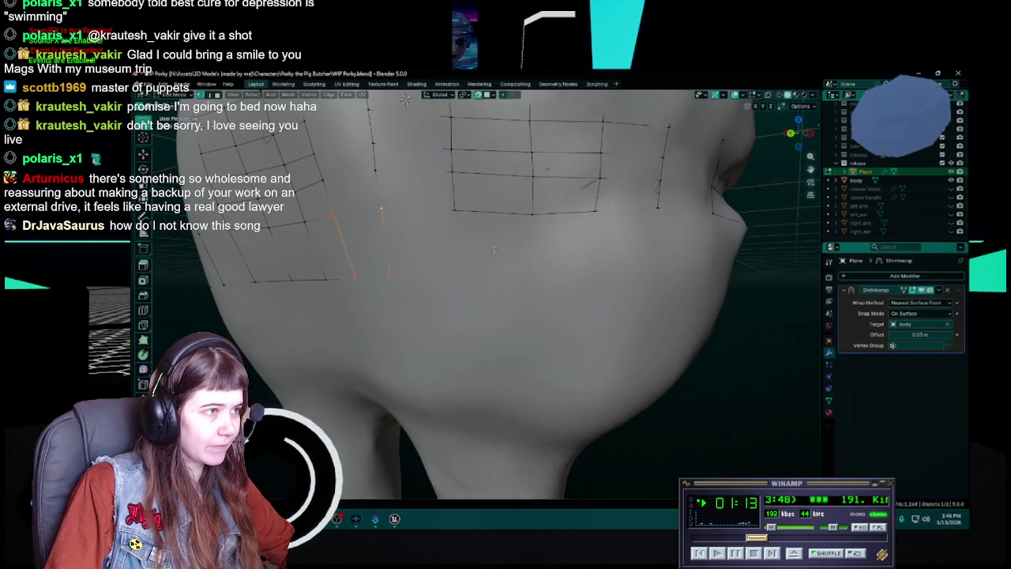
pyautogui.press('e')
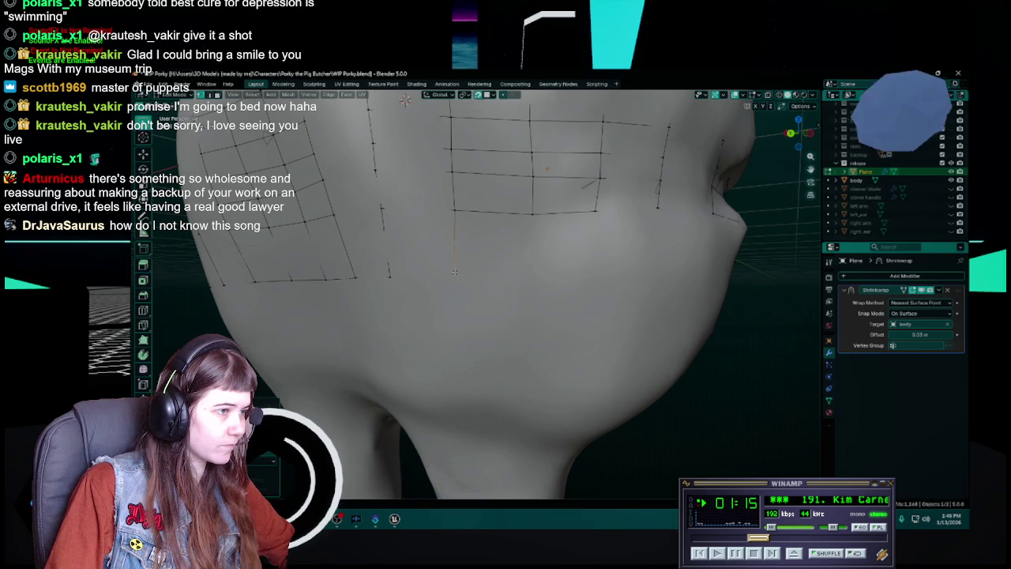
pyautogui.click(389, 276)
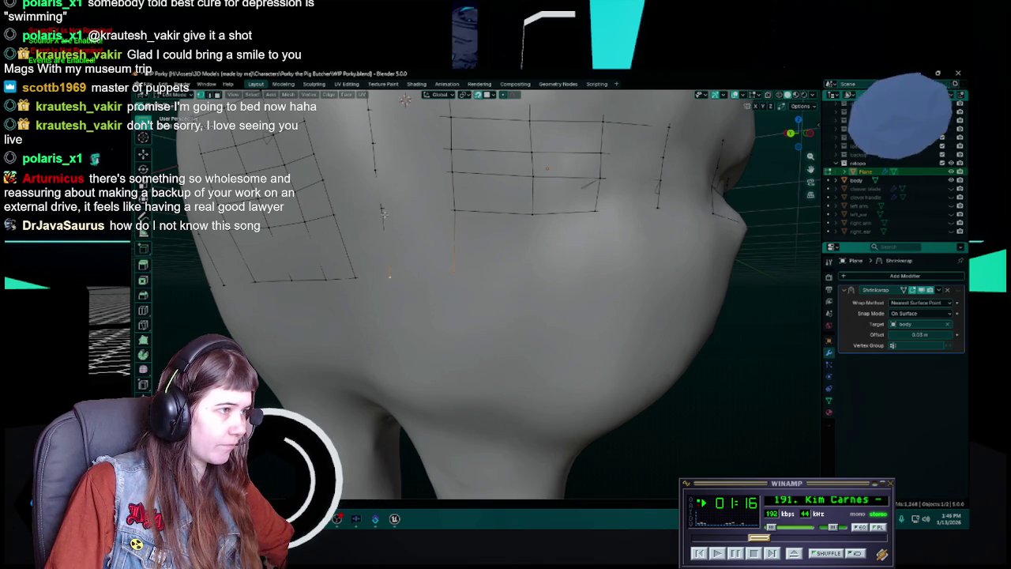
pyautogui.keyDown('shift'); pyautogui.click(455, 210); pyautogui.keyUp('shift')
pyautogui.moveTo(476, 231); pyautogui.dragTo(469, 278, button='middle')
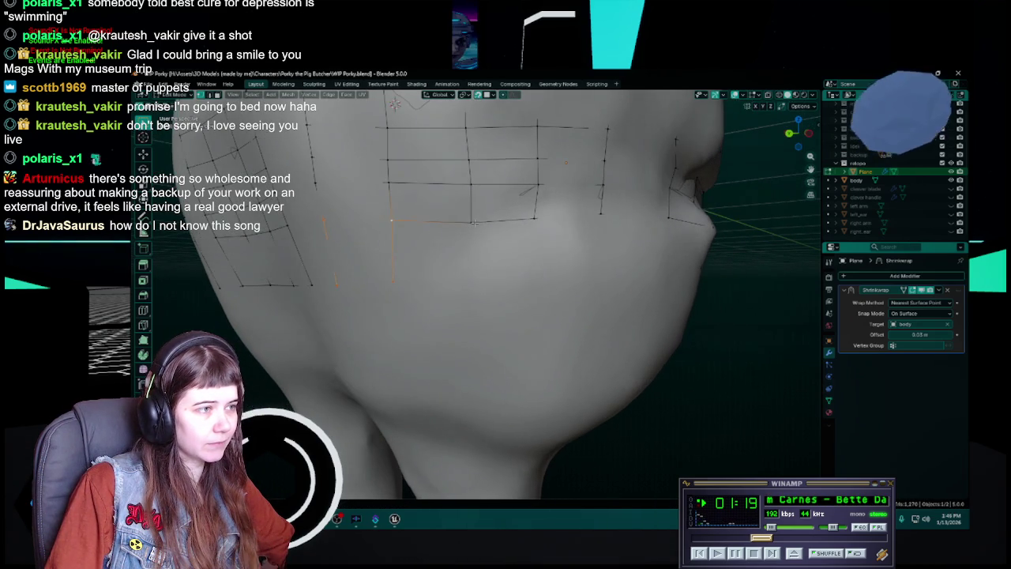
pyautogui.keyDown('shift'); pyautogui.click(390, 220); pyautogui.keyUp('shift')
pyautogui.keyDown('shift'); pyautogui.click(465, 220); pyautogui.keyUp('shift')
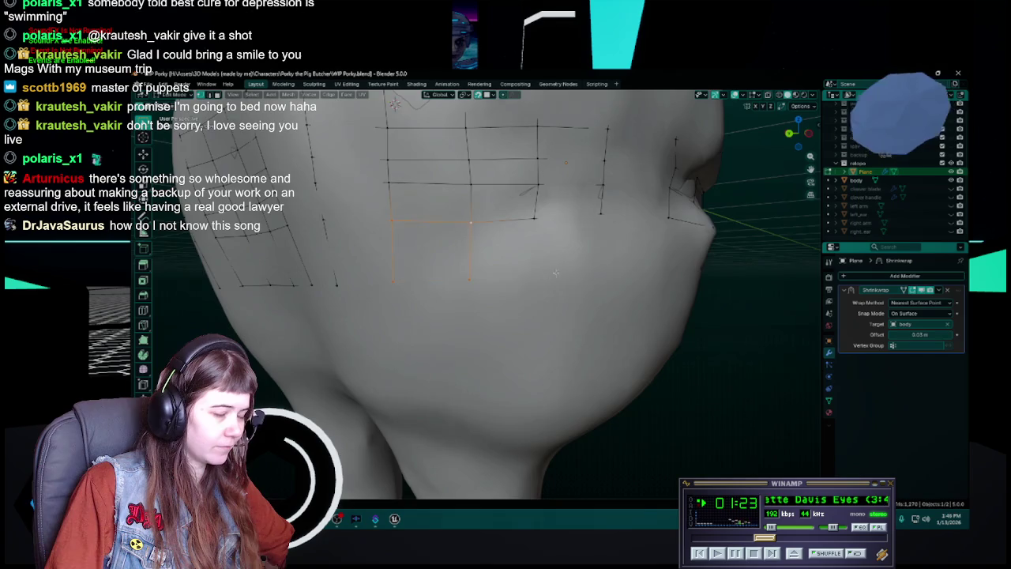
pyautogui.press('f')
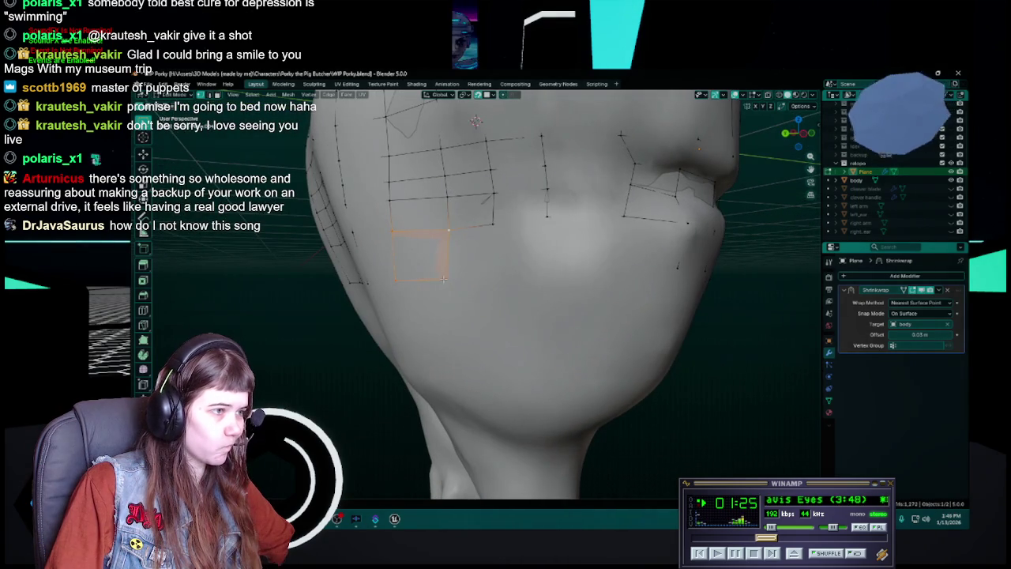